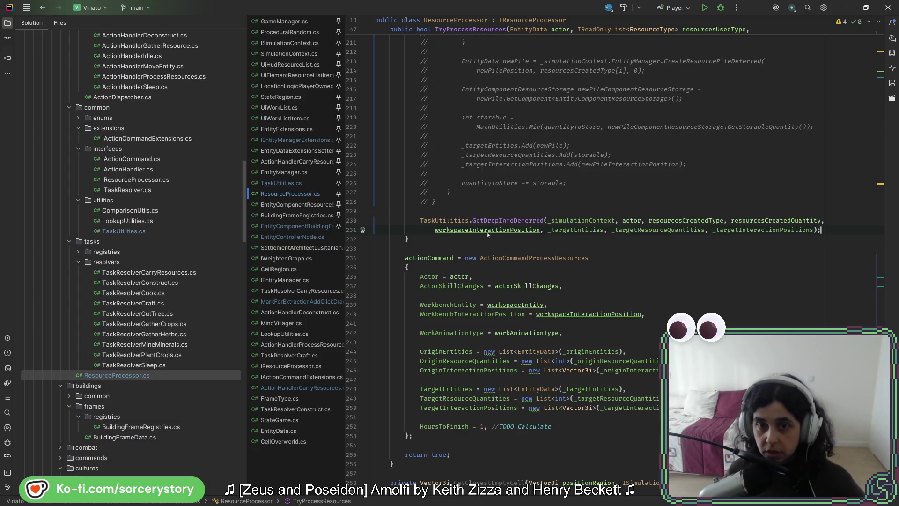
Review the commented-out resource-drop output block in TryProcessResources.
scroll(495, 246, "up", 4)
scroll(488, 395, "up", 3)
scroll(490, 336, "up", 20)
left_click_drag(492, 360, 473, 306)
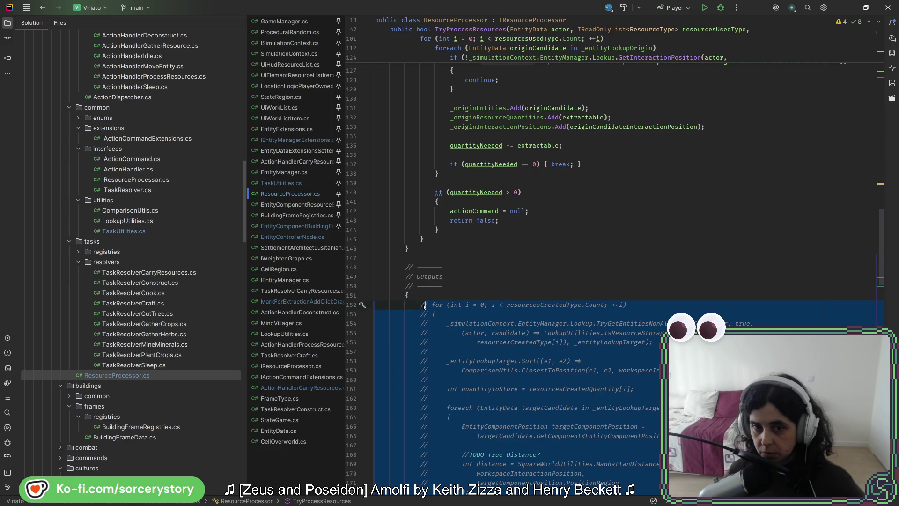
left_click(570, 336)
Check the GetDropInfoDeferred call, then close the game and relaunch the project in Godot.
scroll(570, 336, "down", 20)
scroll(571, 336, "down", 1)
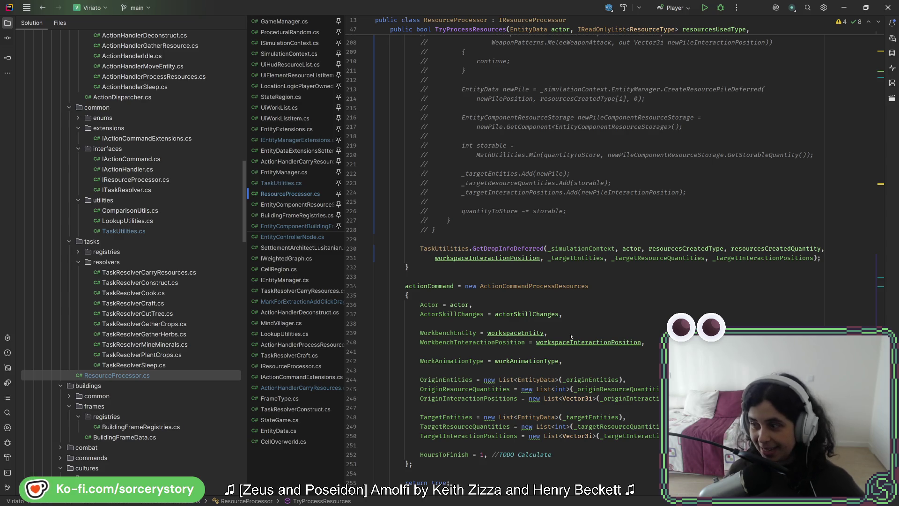
left_click(742, 257)
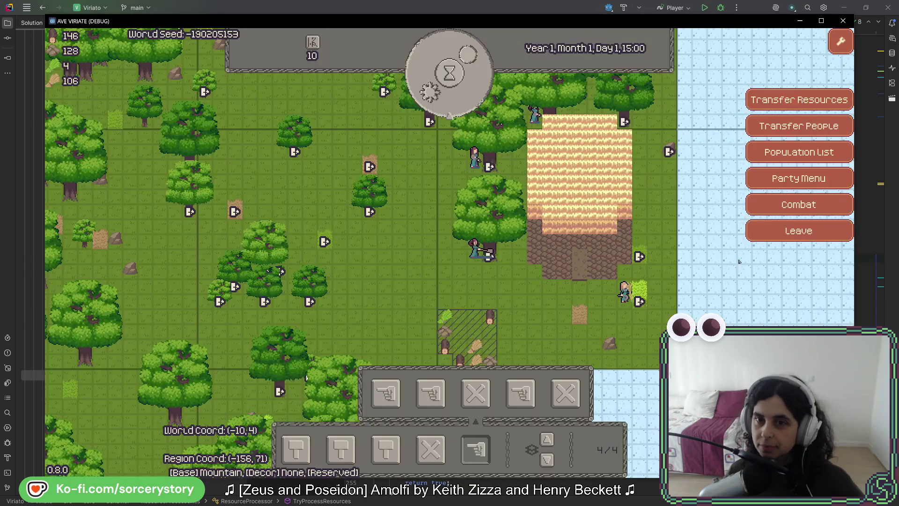
left_click(843, 21)
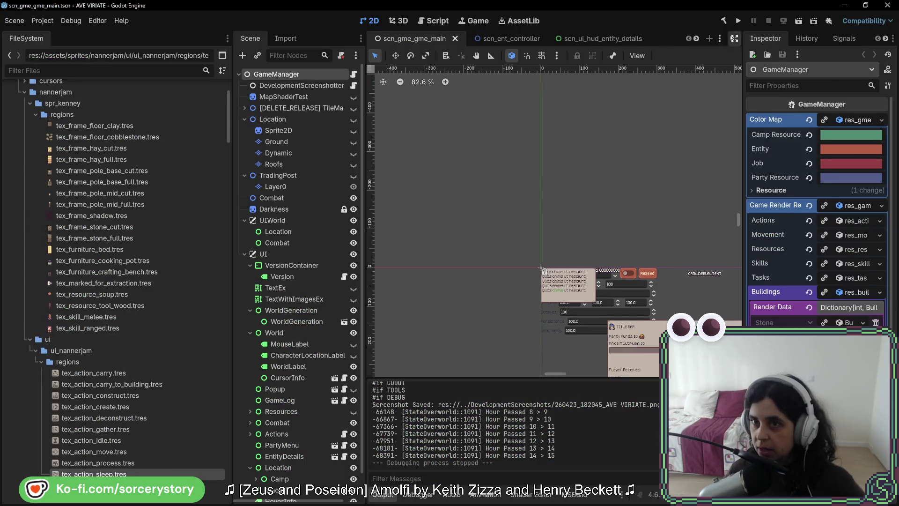
left_click(738, 23)
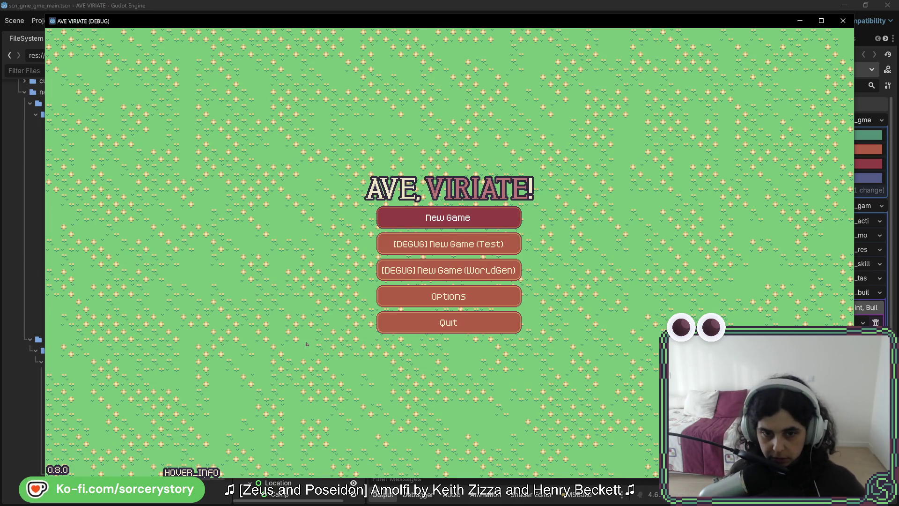
Start a new game, enter the settlement and place a Crafting Bench on the map.
key("Return")
left_click(580, 297)
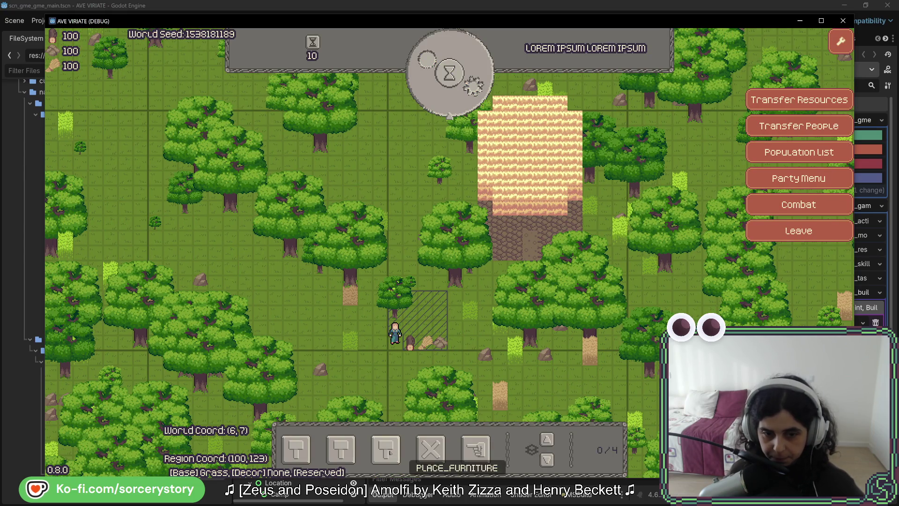
left_click(385, 449)
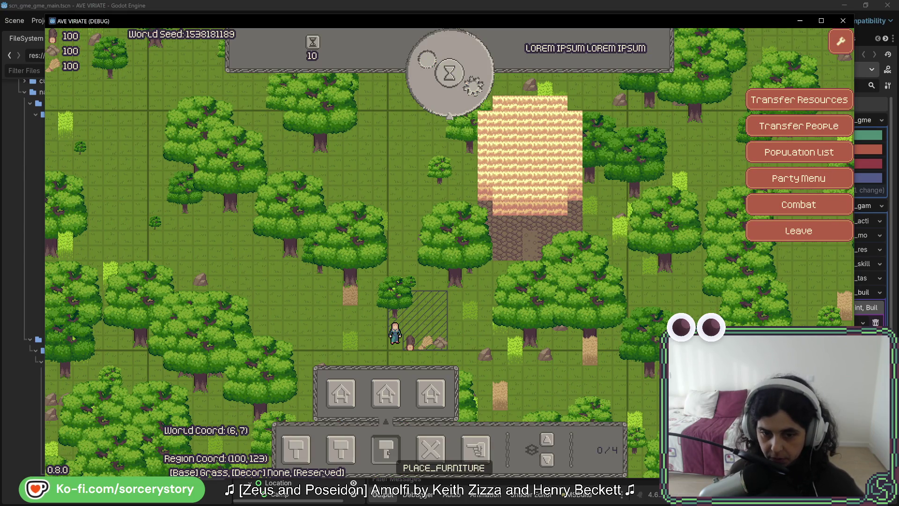
left_click(430, 393)
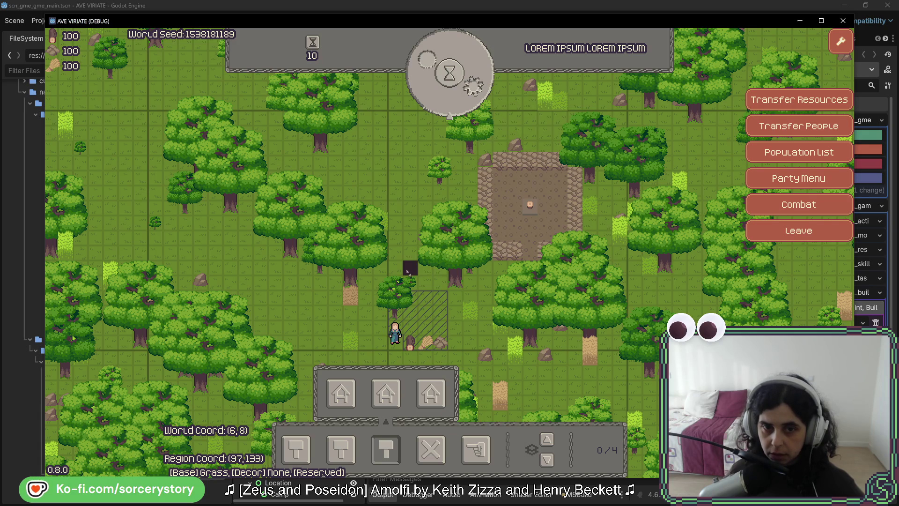
left_click(408, 253)
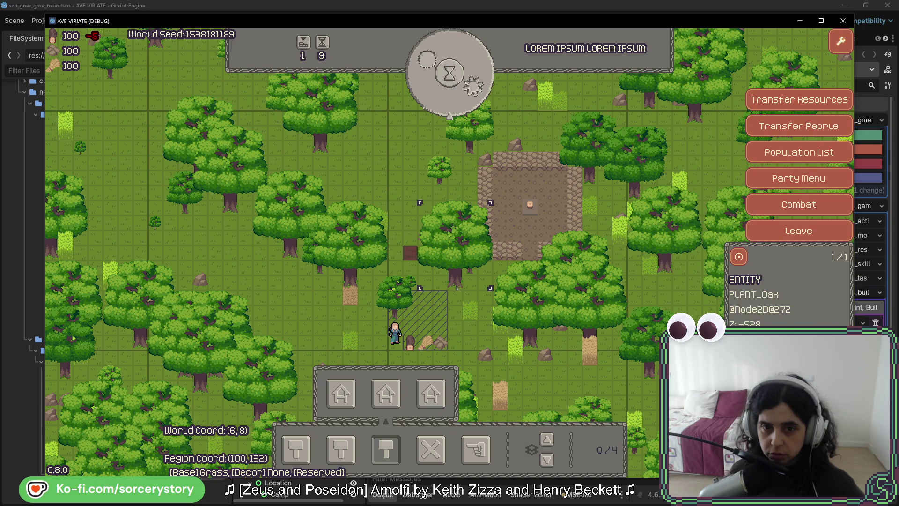
Mark a larger hatched work zone around the crafting bench.
left_click(475, 450)
left_click_drag(551, 412, 510, 352)
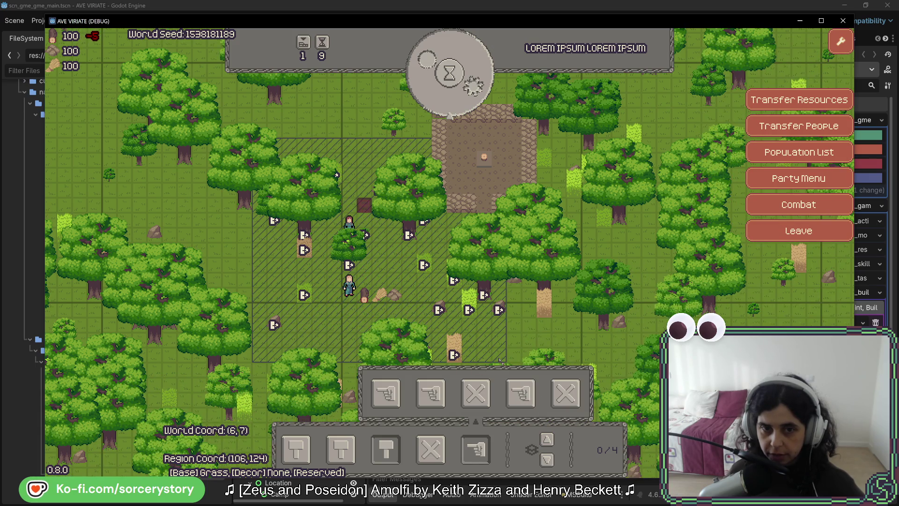
key("Up")
key("Left")
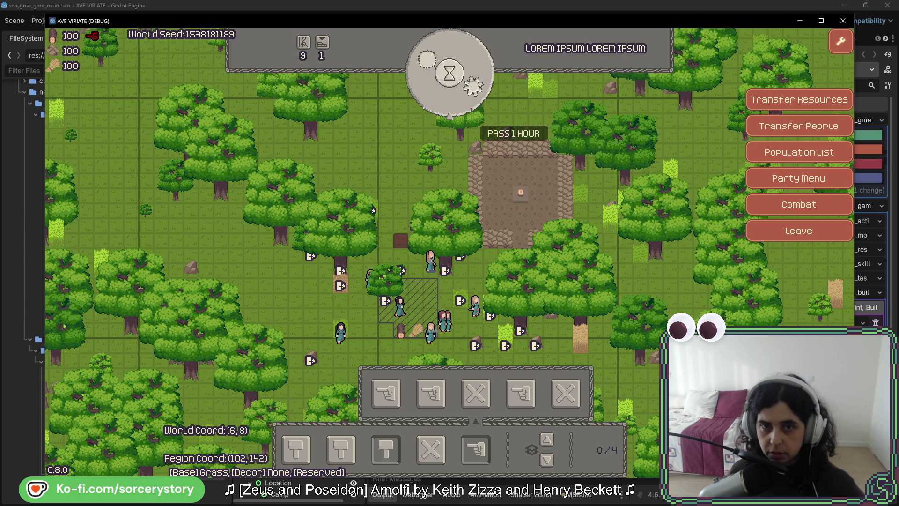
Pass three hours to reach 11:00 and inspect a settler near the bench.
left_click(468, 94)
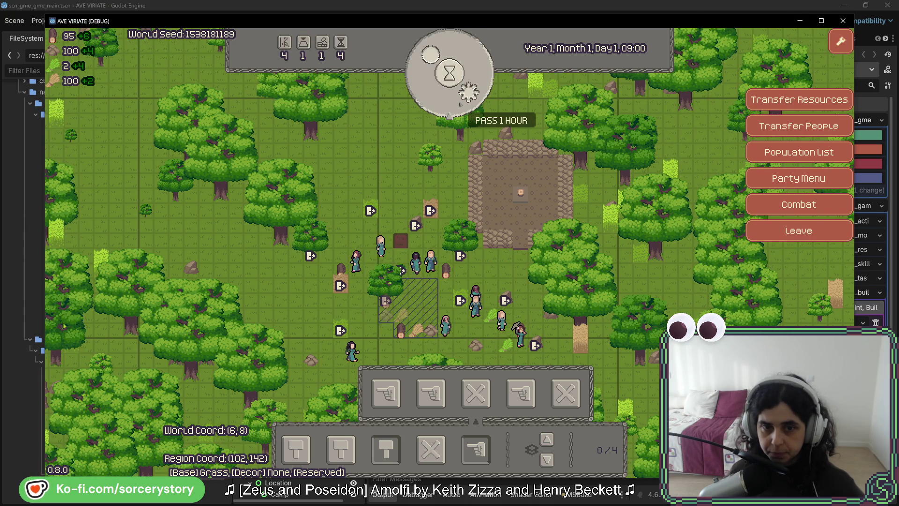
left_click(468, 93)
left_click(464, 96)
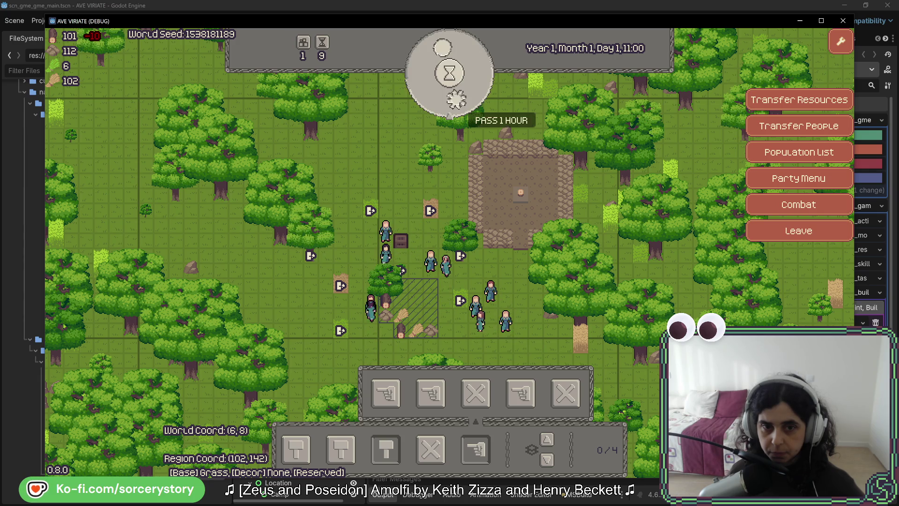
left_click(385, 232)
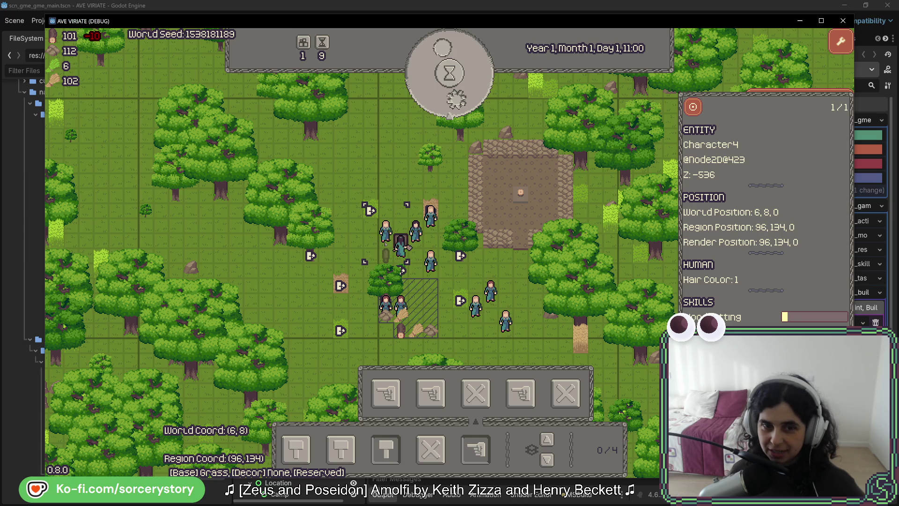
Inspect Character1 and the empty ToolWood pile by the bench, then close the game.
left_click(401, 270)
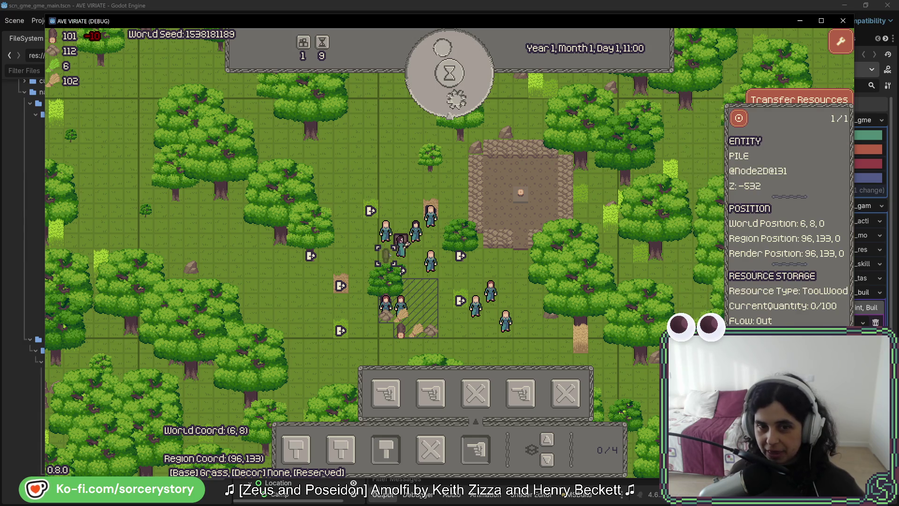
left_click(401, 270)
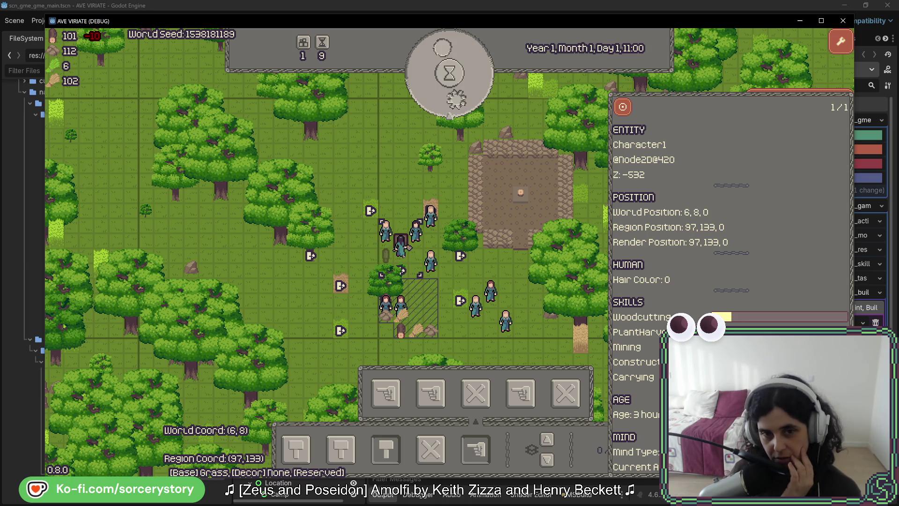
left_click(385, 256)
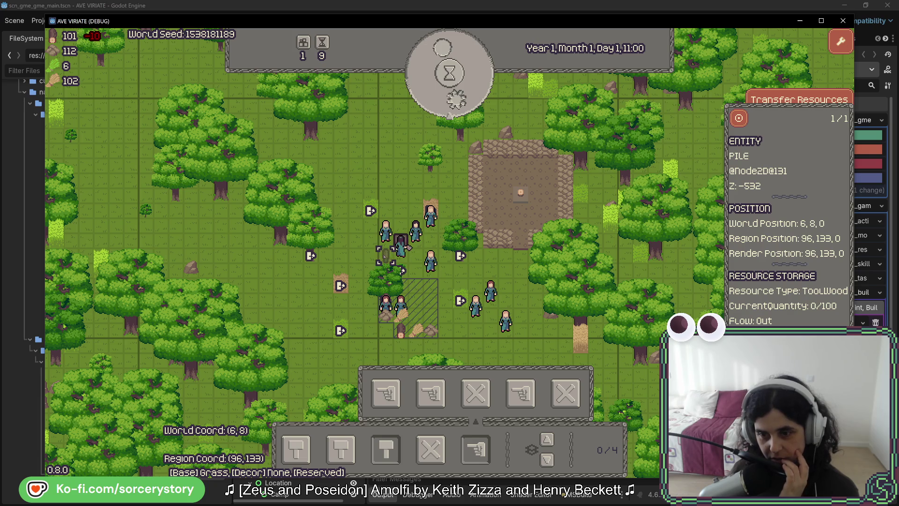
left_click(400, 243)
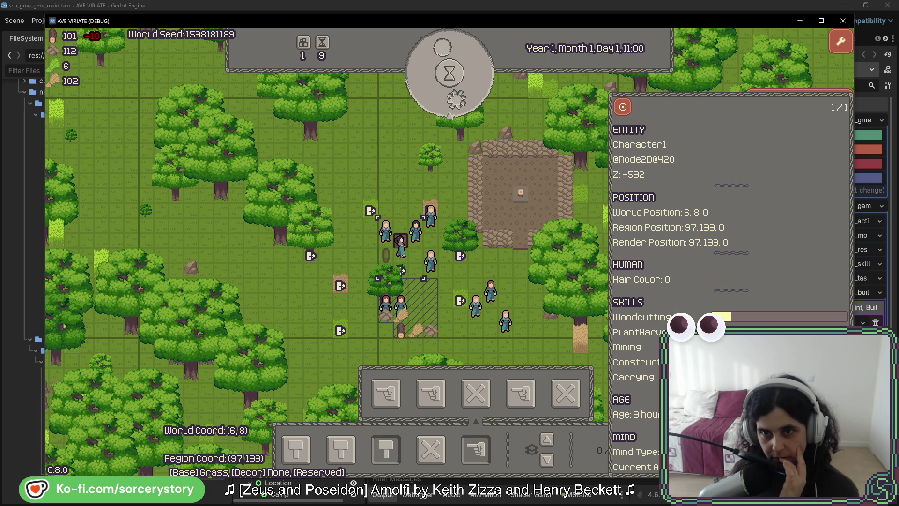
left_click(385, 255)
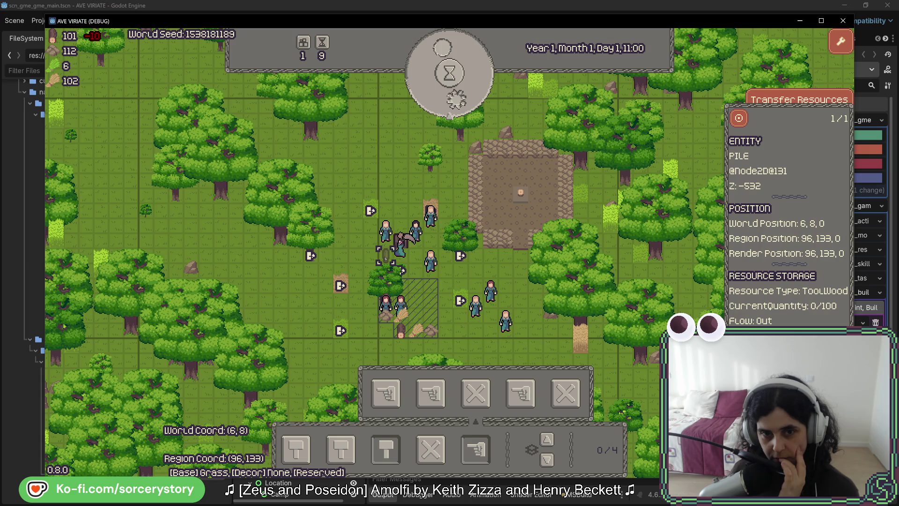
left_click(842, 21)
key("alt+Tab")
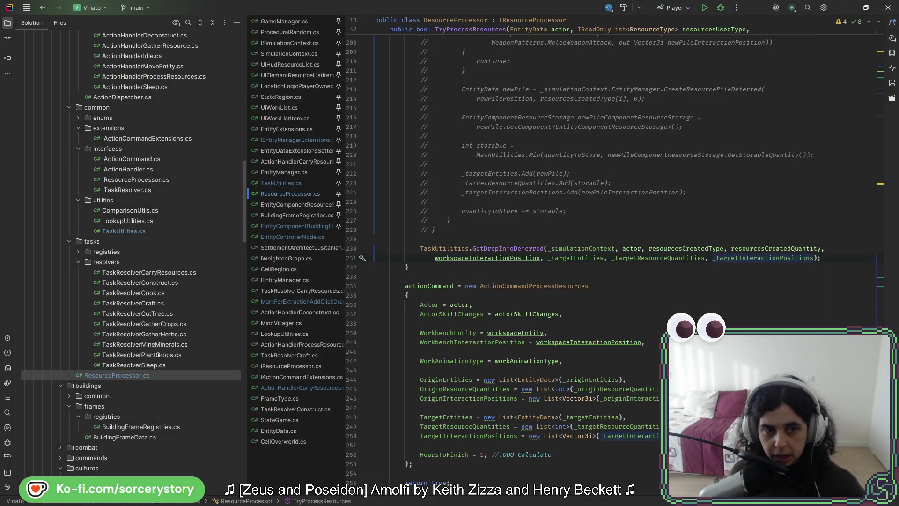
Open TaskResolverCraft.cs and change the crafted ToolWood quantity from 5 to 5000.
double_click(163, 304)
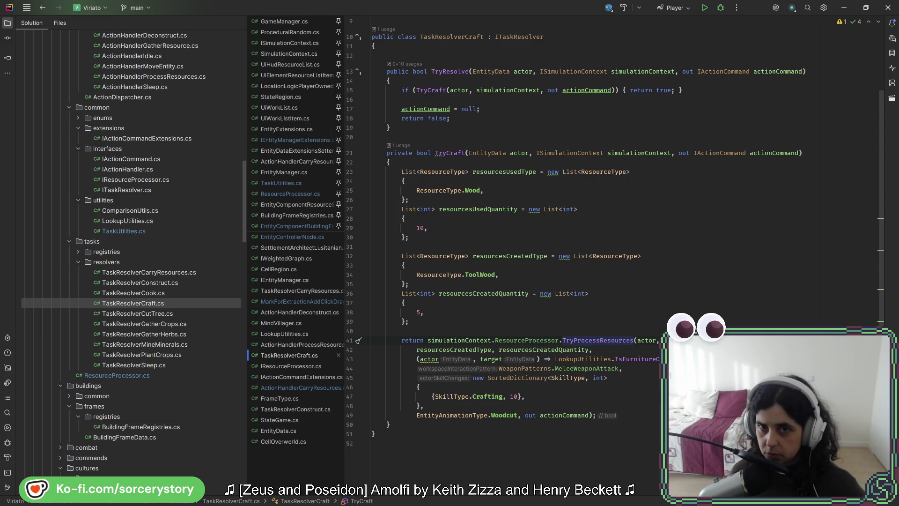
scroll(515, 248, "up", 3)
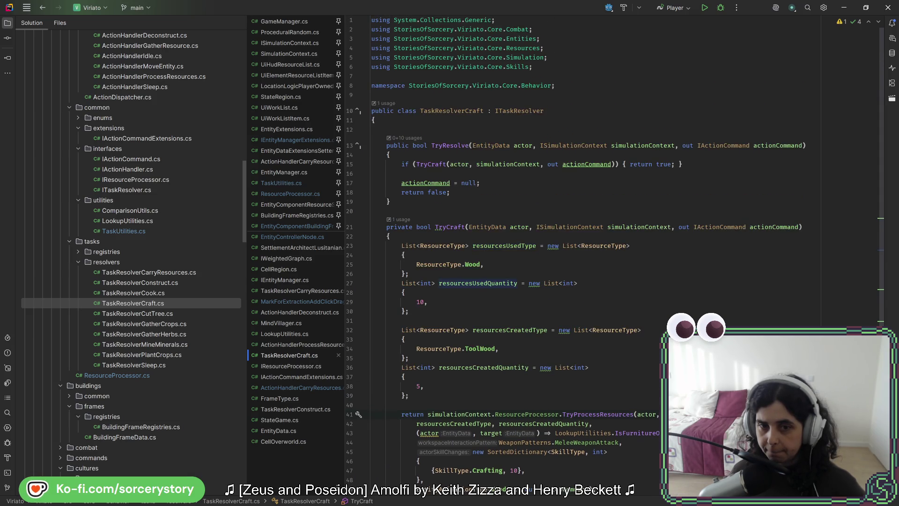
left_click(419, 386)
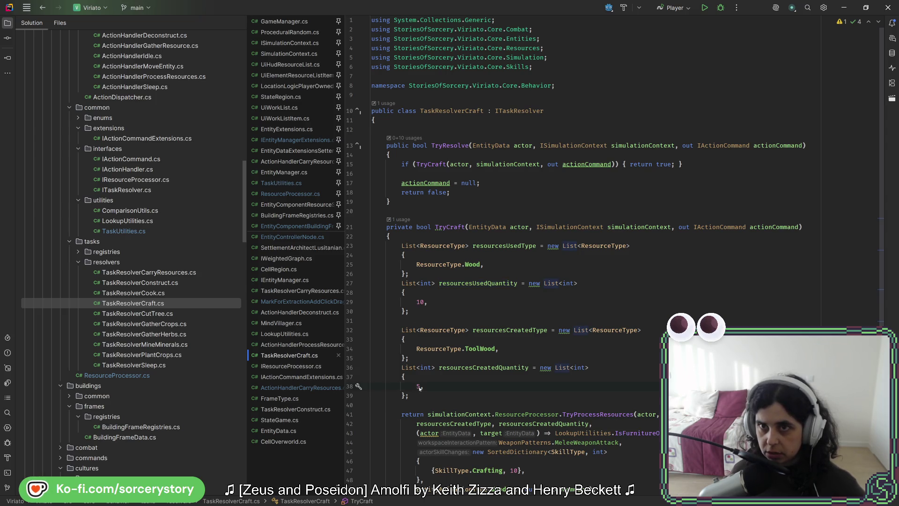
type("000,")
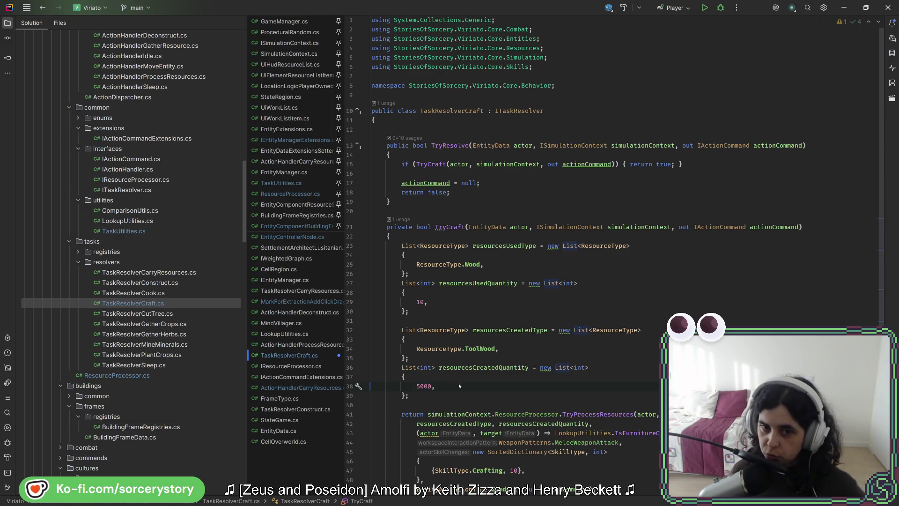
key("alt+Tab")
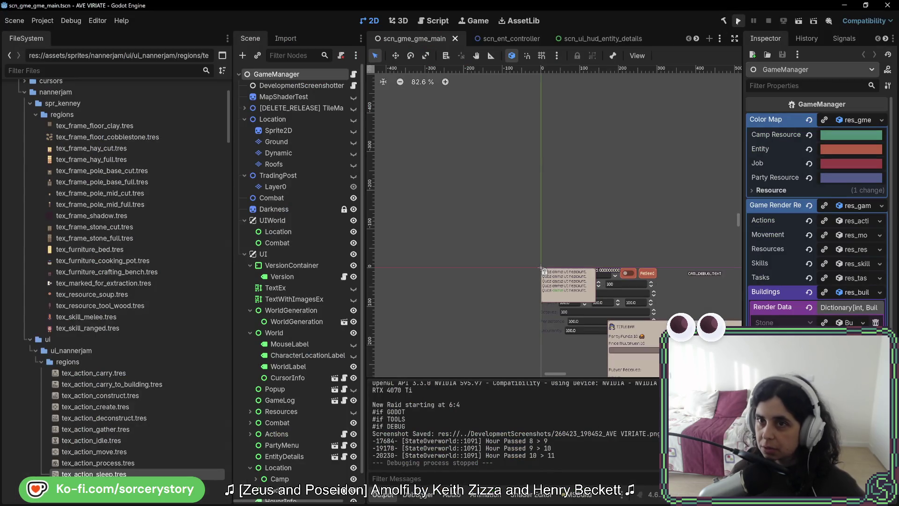
Relaunch the game, start a new game and mark a large area of trees and rocks for extraction.
left_click(738, 21)
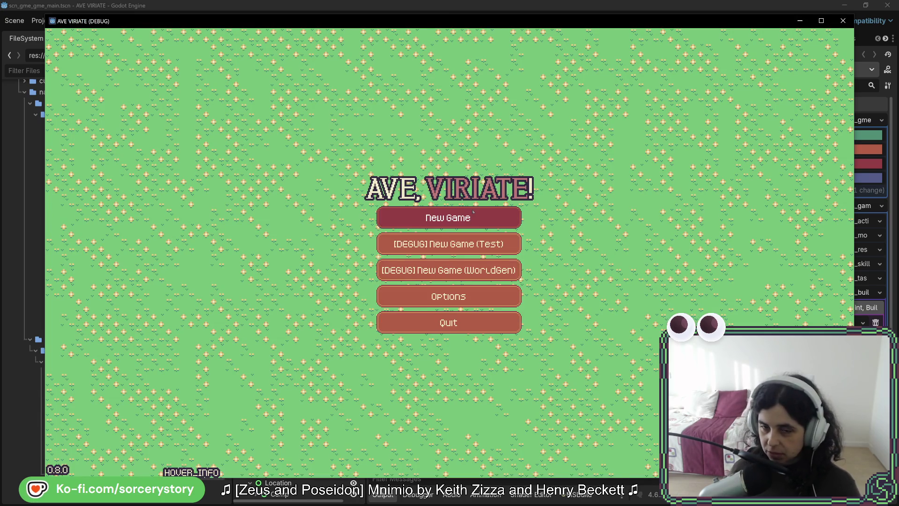
left_click(473, 211)
left_click(543, 288)
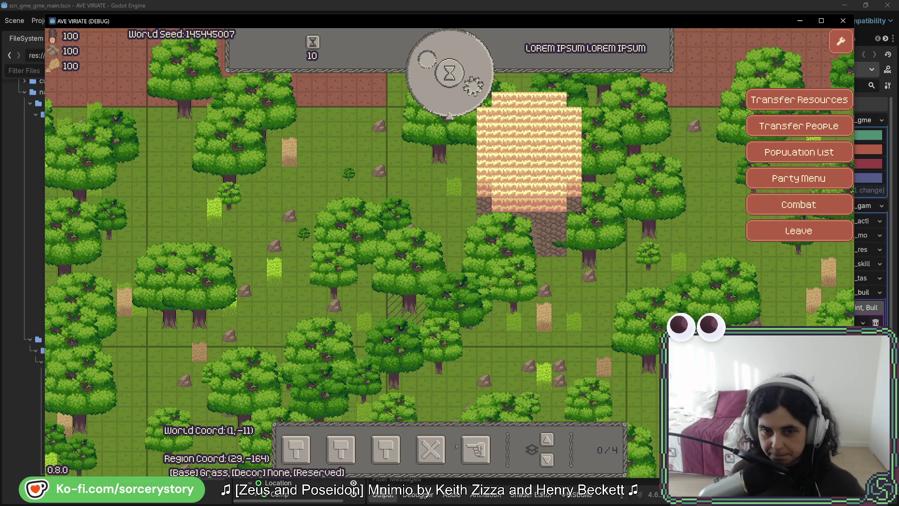
left_click(476, 449)
key("a")
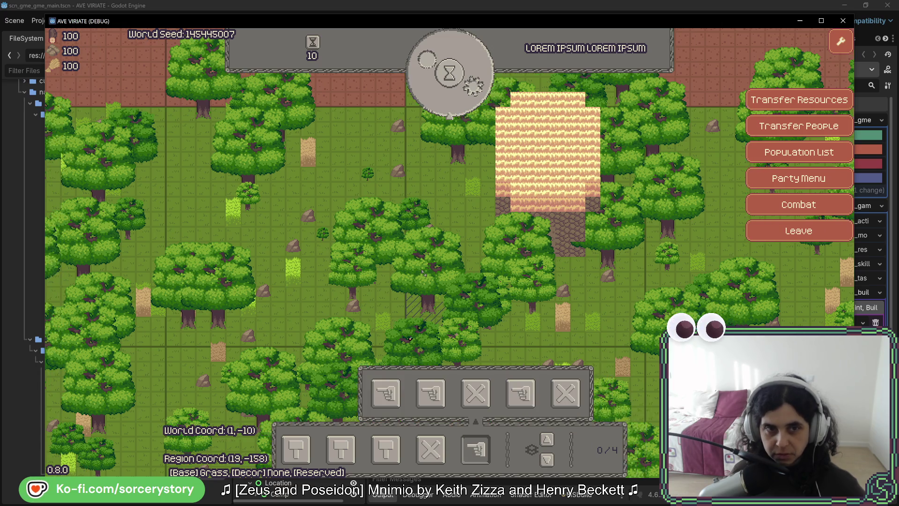
left_click(451, 338)
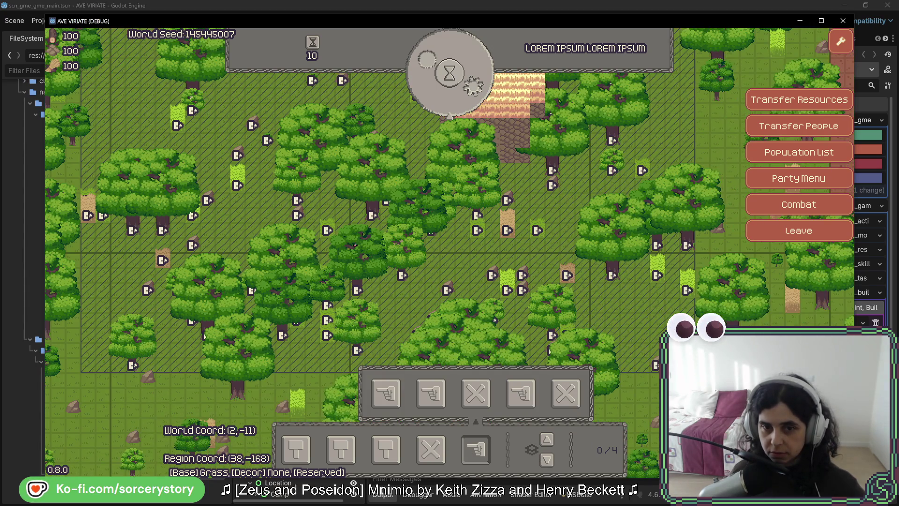
key("Return")
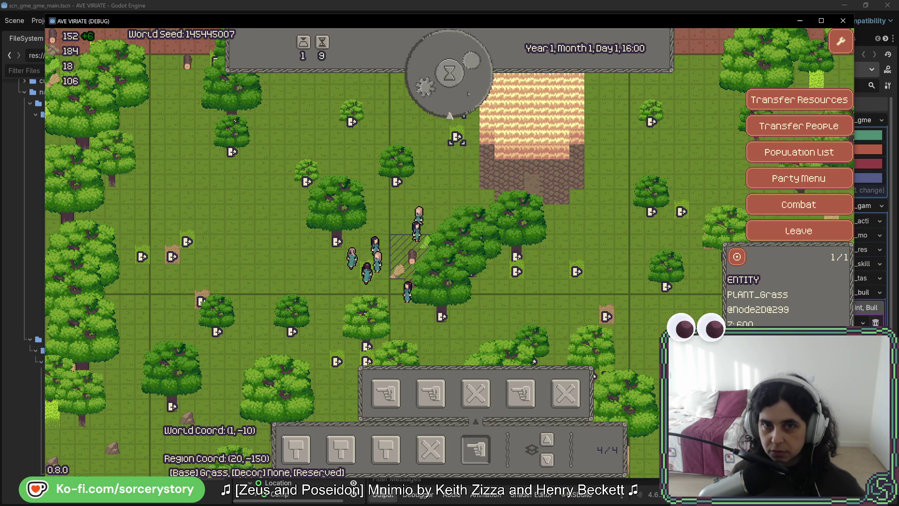
Let a day pass, place a crafting bench near the tent, pass an hour, then stop the game.
left_click(450, 72)
left_click(445, 106)
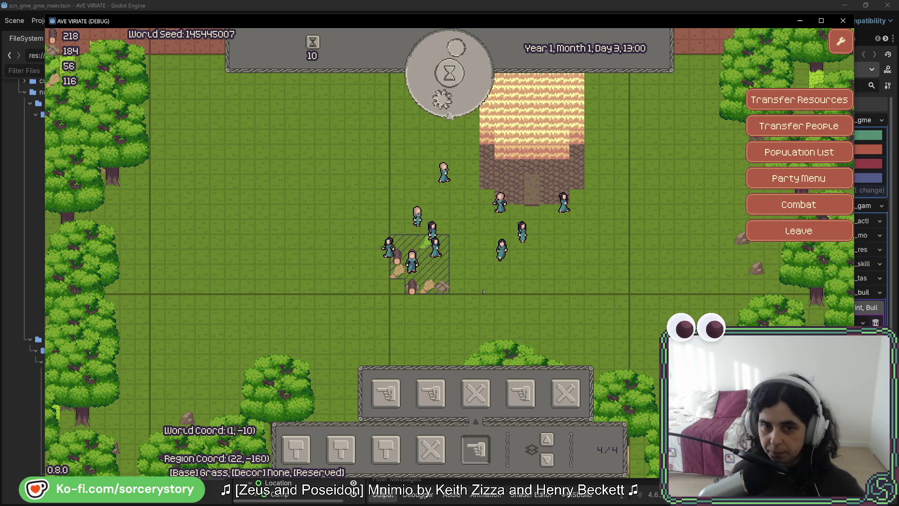
key("w")
key("a")
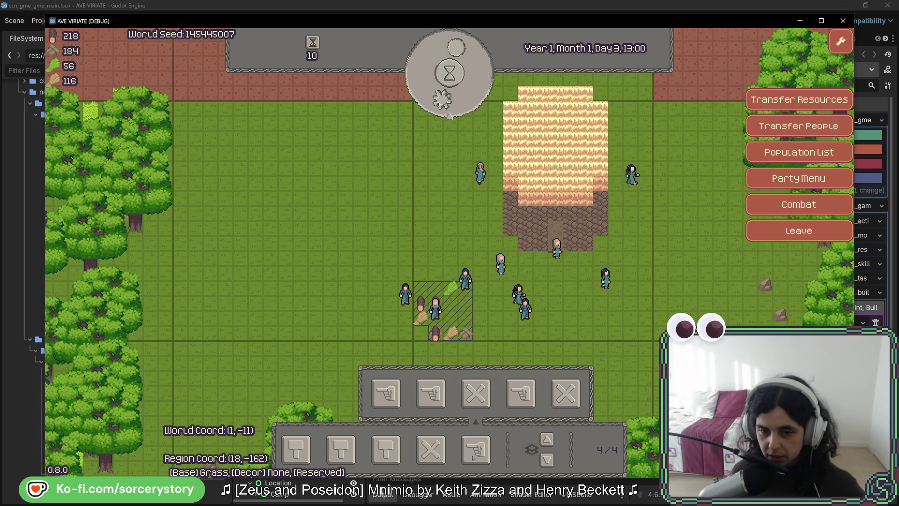
left_click(386, 449)
left_click(428, 398)
left_click(435, 244)
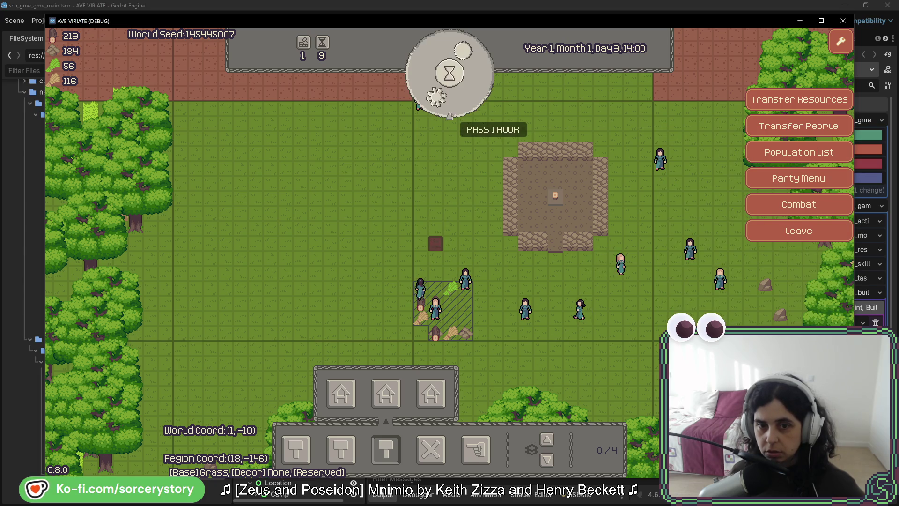
left_click(449, 116)
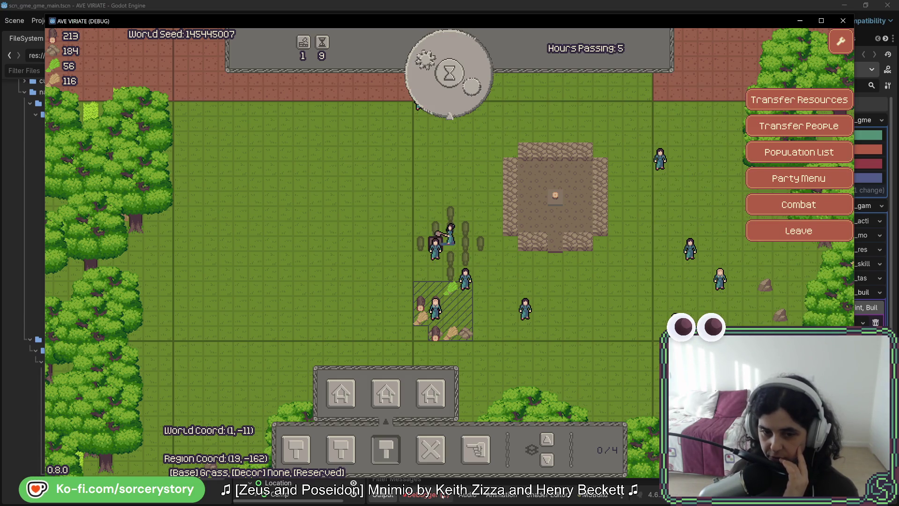
key("F8")
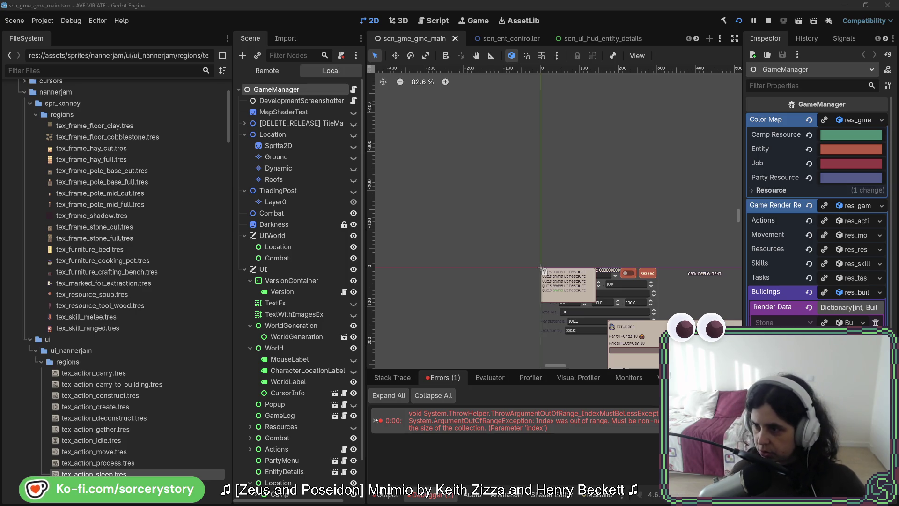
Set TaskResolverCraft's ToolWood quantity to 10000 and jump to the TryProcessResources implementation.
key("alt+Tab")
scroll(537, 303, "down", 3)
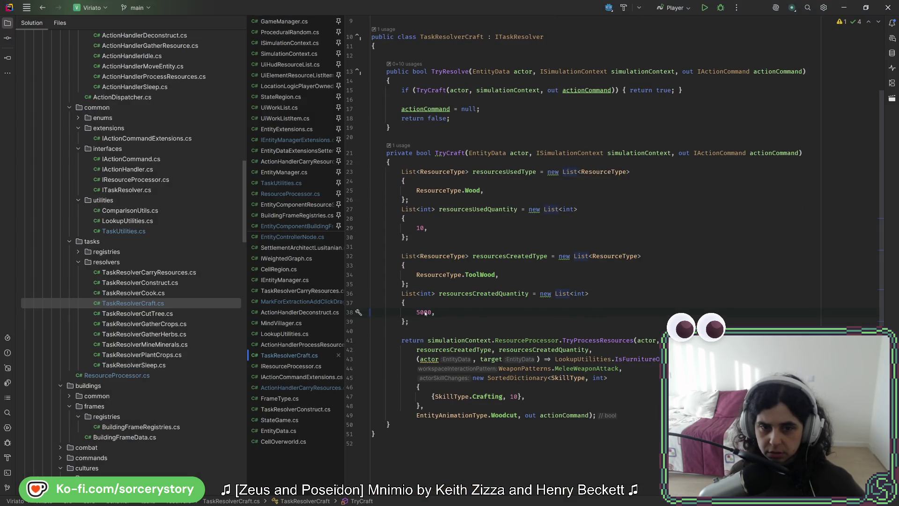
type("0")
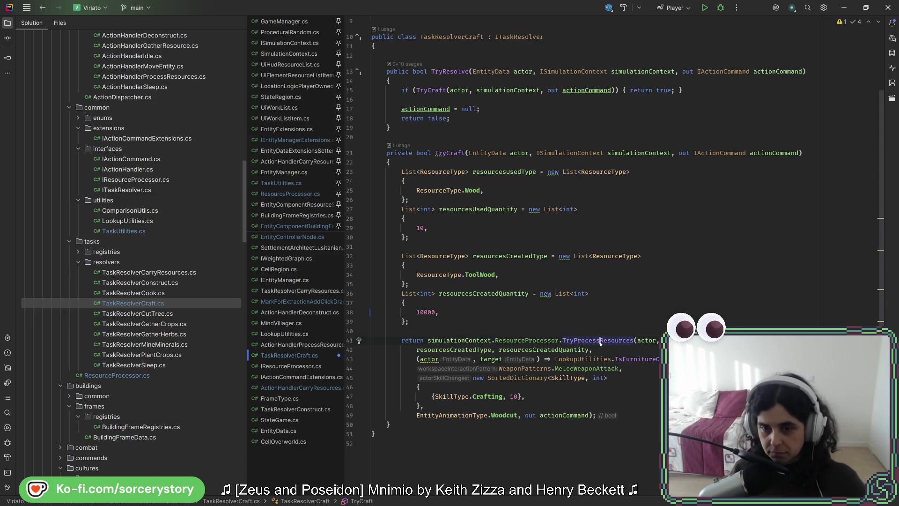
left_click(600, 341, "ctrl")
left_click(454, 128)
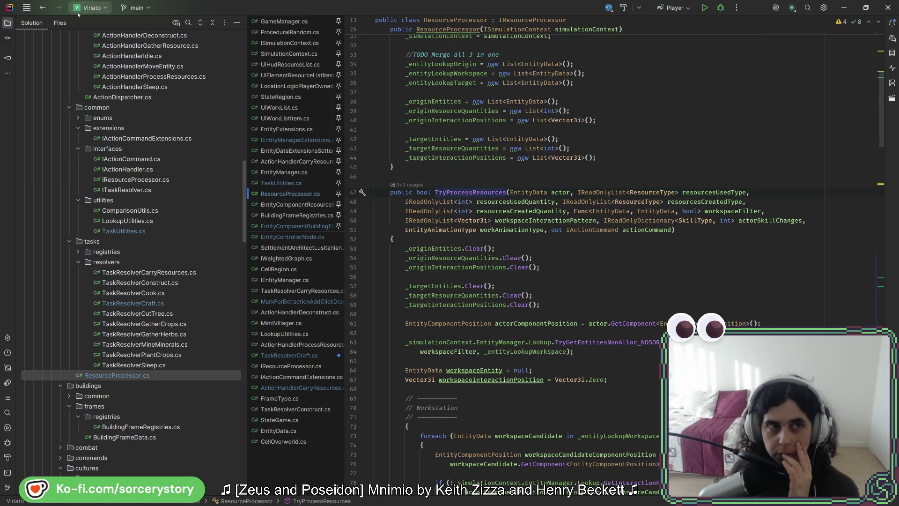
Open TaskUtilities.cs at GetDropInfoDeferred and inspect resourceQuantitiesRemaining and resourceIndex usages on line 412.
left_click(123, 231)
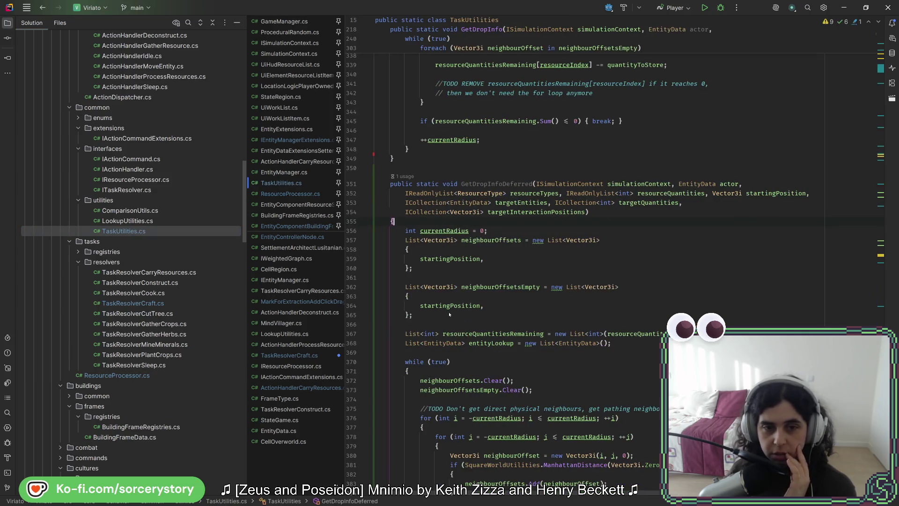
scroll(454, 309, "down", 15)
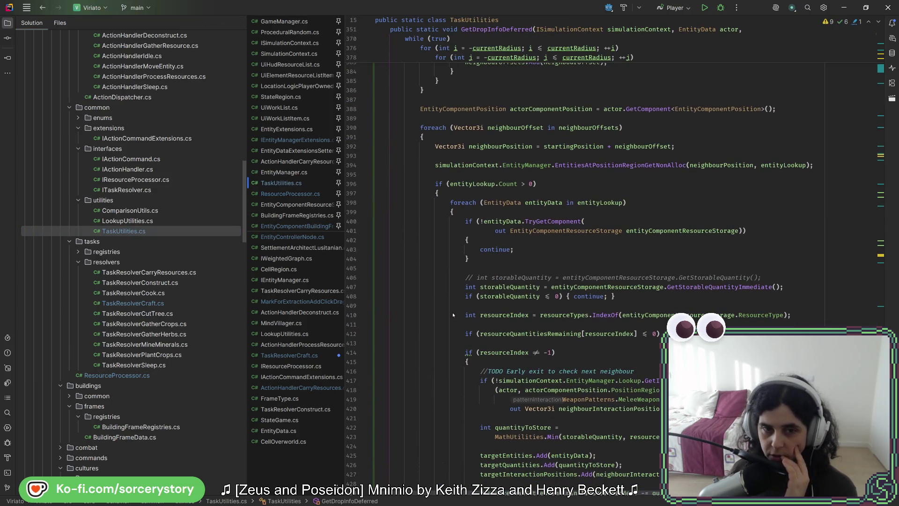
left_click(477, 334)
double_click(513, 334)
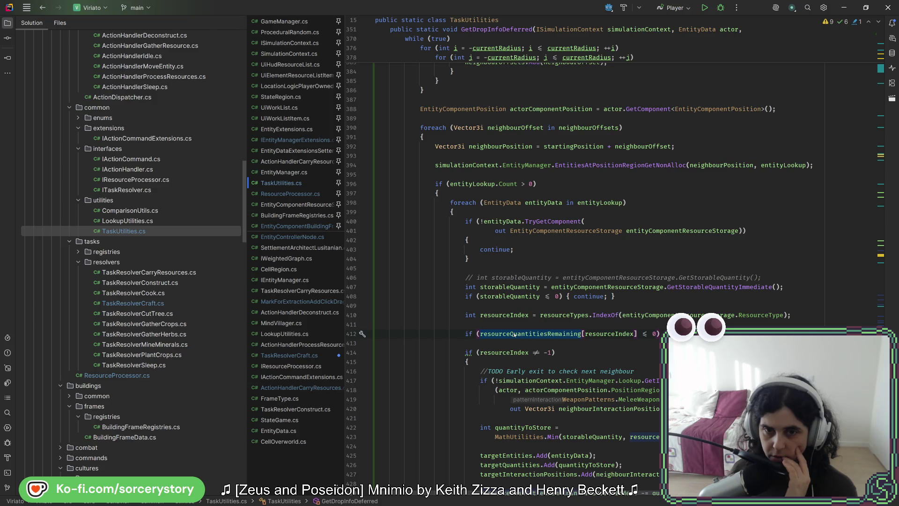
scroll(514, 334, "up", 5)
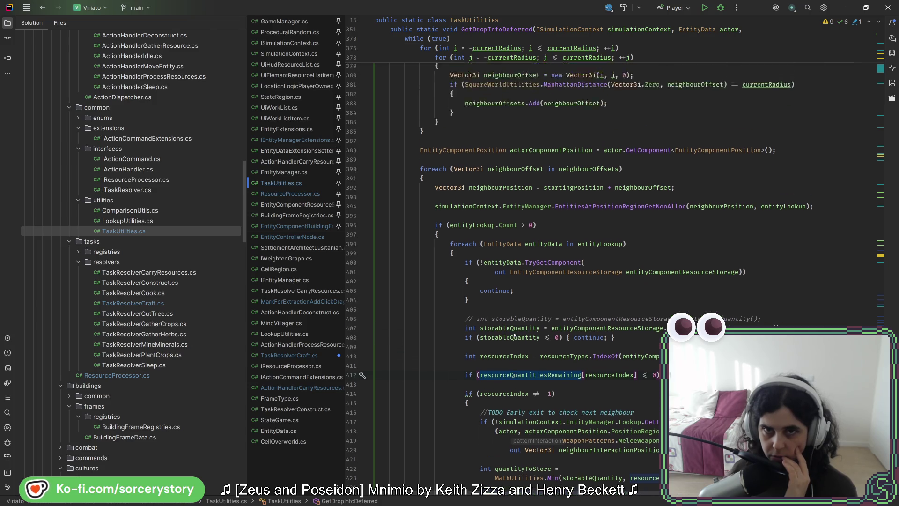
scroll(513, 334, "down", 5)
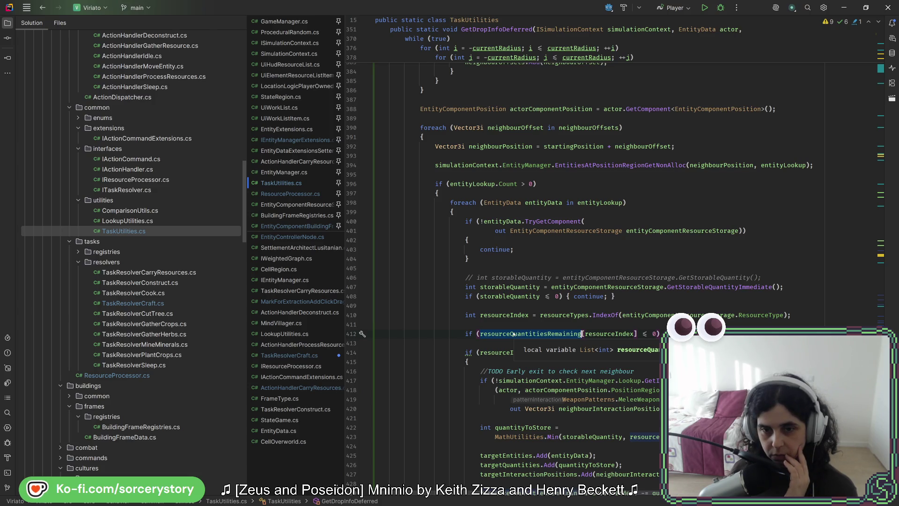
left_click(614, 333)
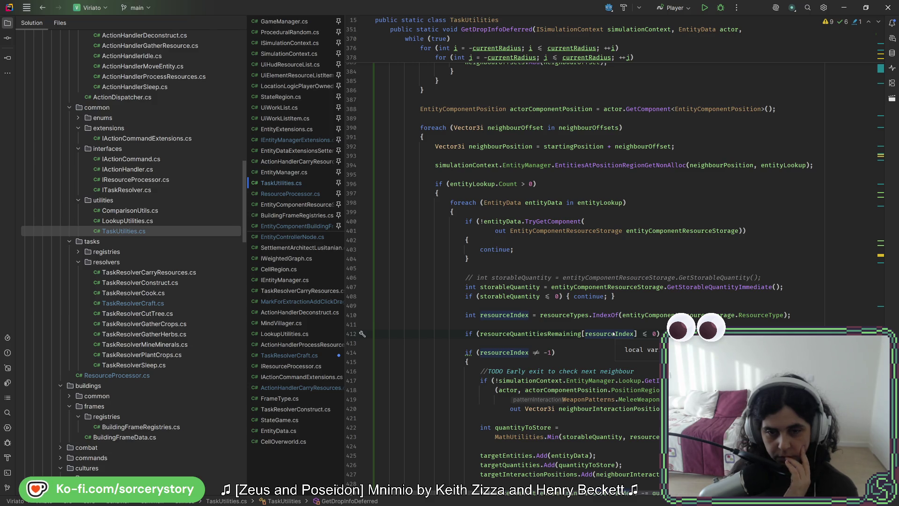
left_click(479, 333)
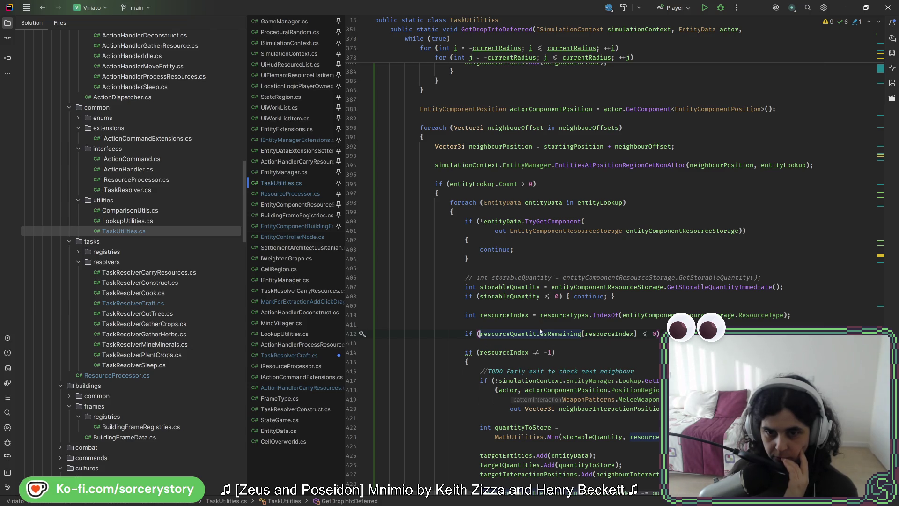
Insert 'if(resourceIndex == -1){continue;}' above the remaining-quantity check and review the != -1 check.
key("Return")
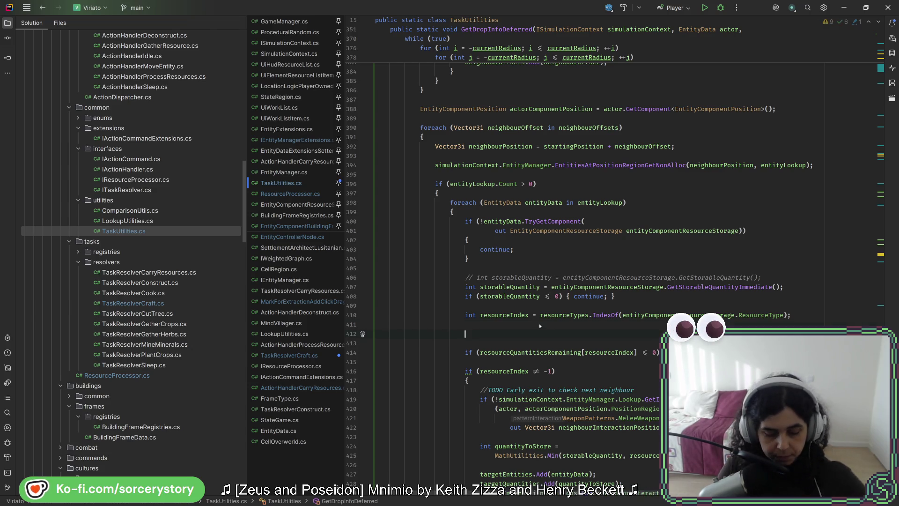
type("if(resourceIndex")
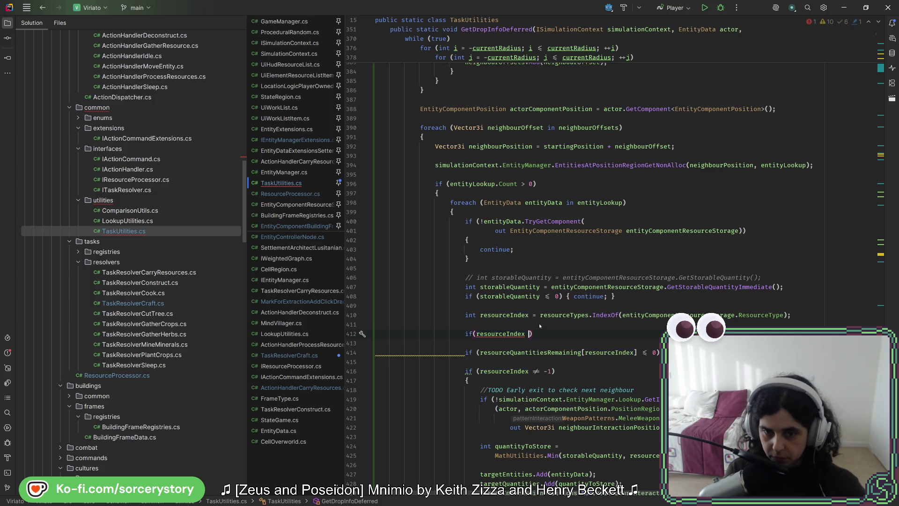
type(" == -1)")
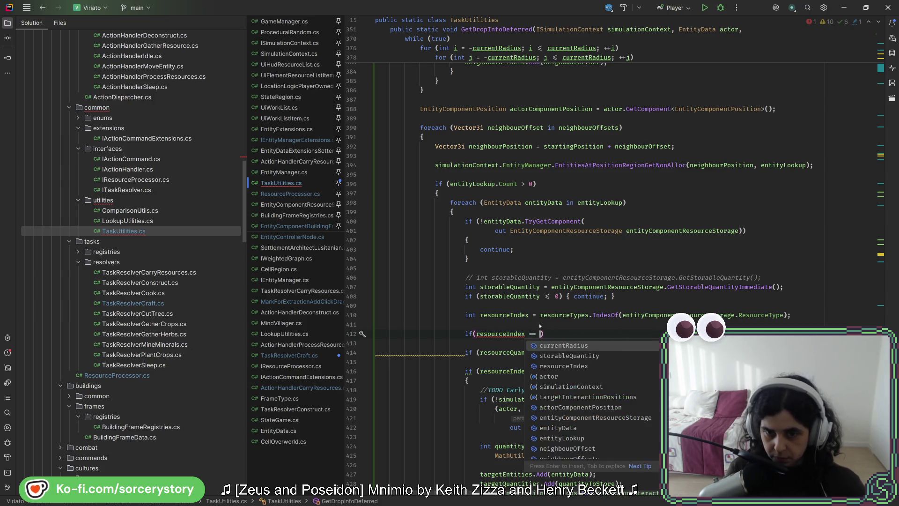
type("{continue;")
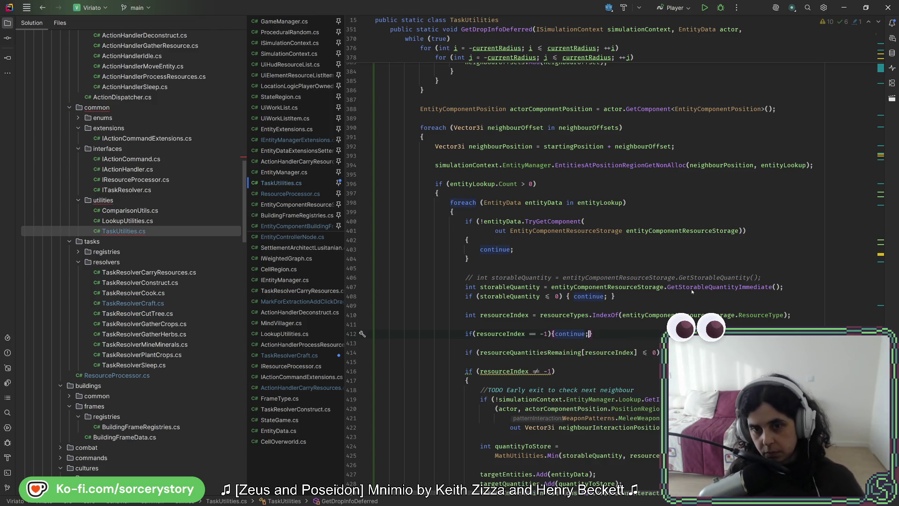
left_click(518, 334)
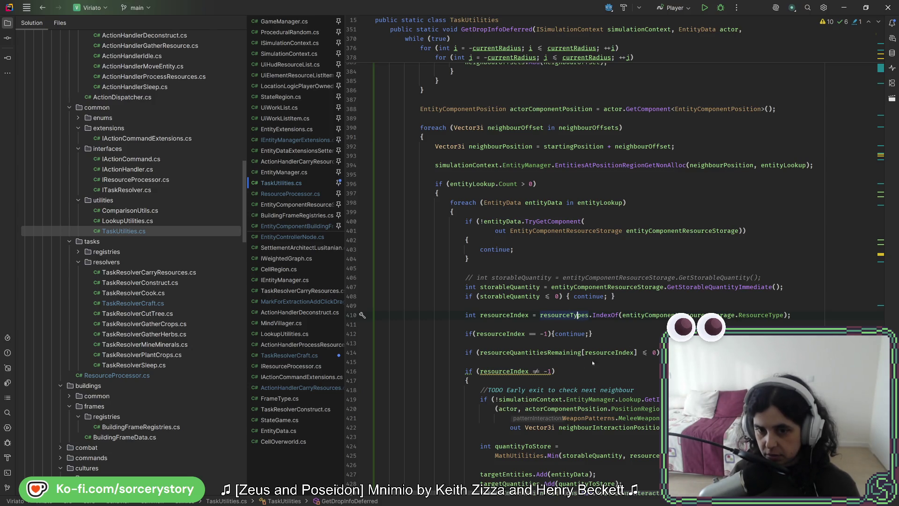
scroll(562, 378, "down", 2)
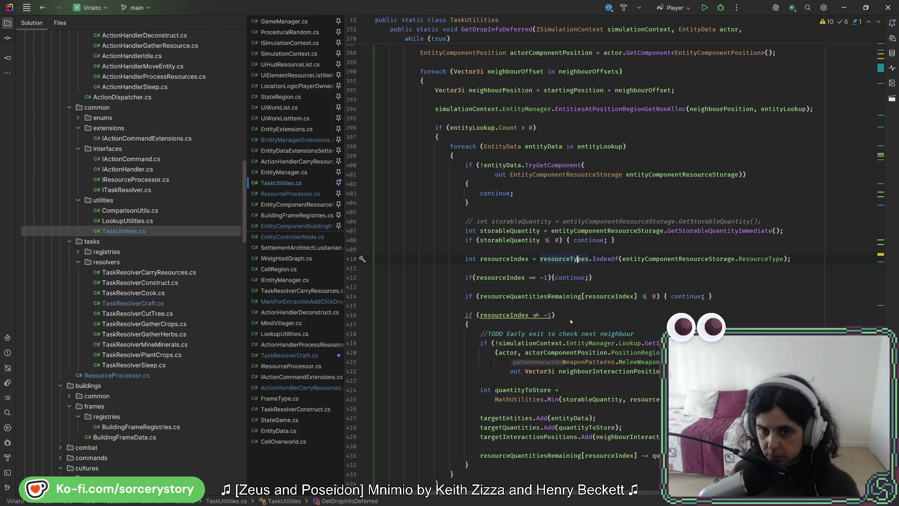
left_click(529, 314)
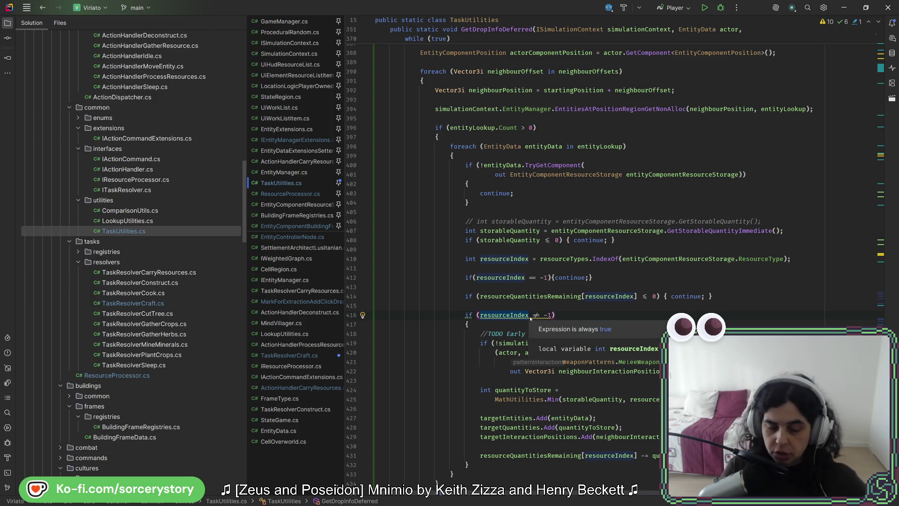
Replace the always-true resourceIndex if with its branch body and remove the leftover braces.
right_click(530, 318)
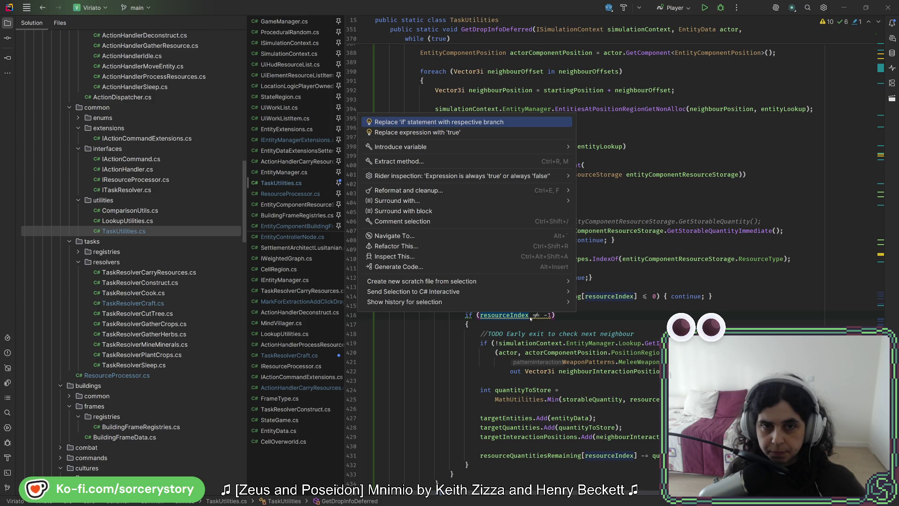
key("Return")
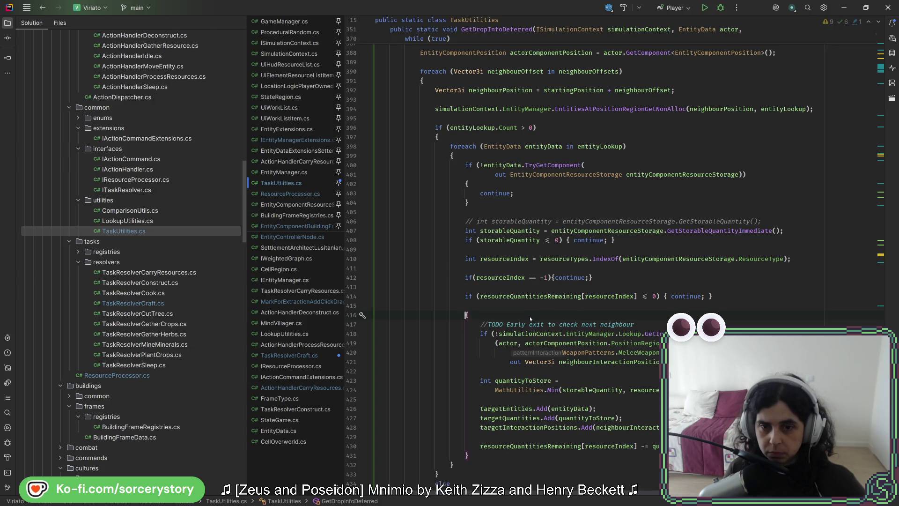
key("alt+Return")
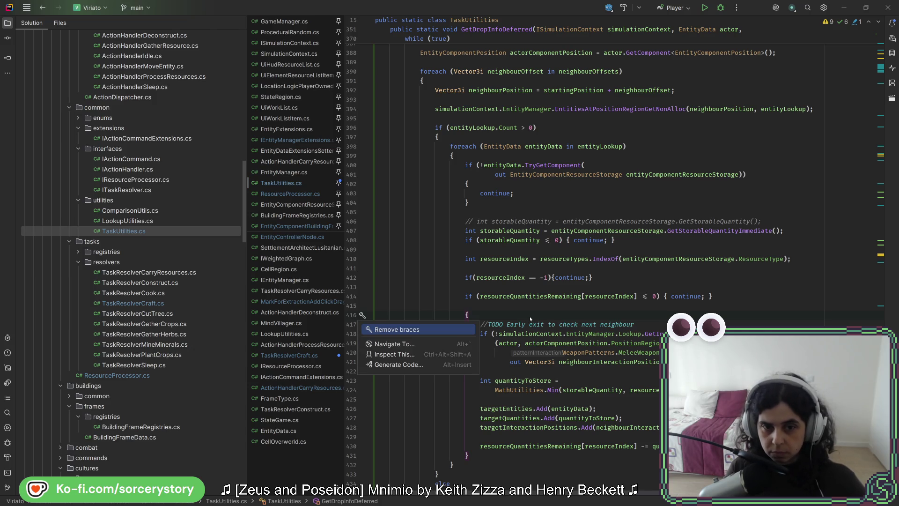
key("Return")
Reformat the neighbour-check conditions on lines 412 and 417, then rebuild and run the game.
mouse_move(518, 334)
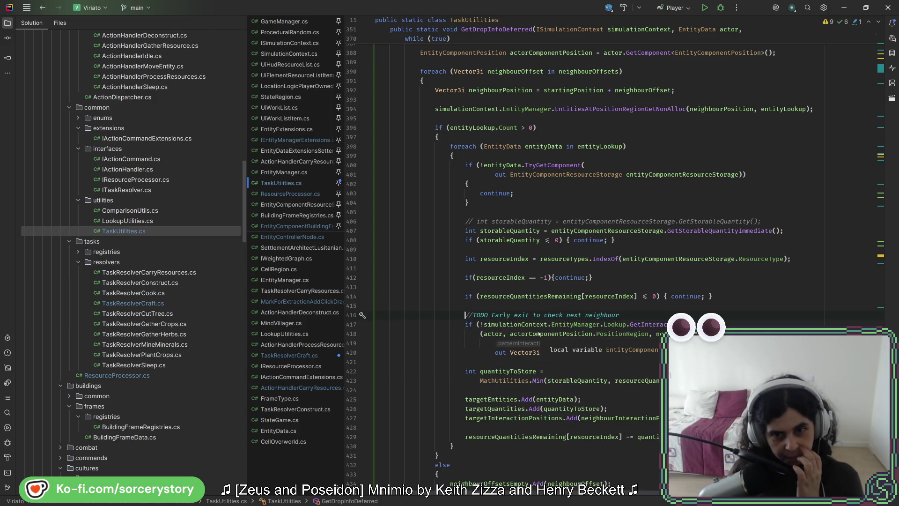
left_click(510, 308)
key("ctrl+e")
key("c")
key("Return")
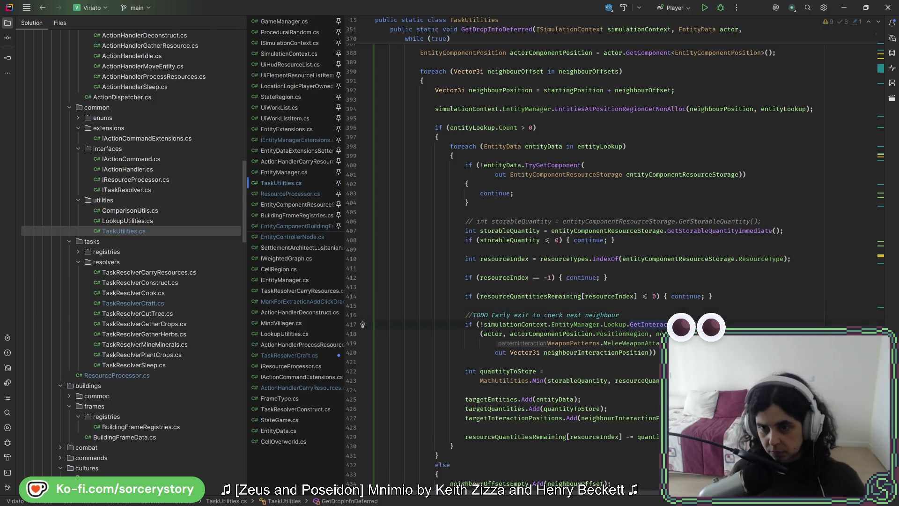
key("ctrl+shift+j")
key("ctrl+shift+j")
key("ctrl+shift+j")
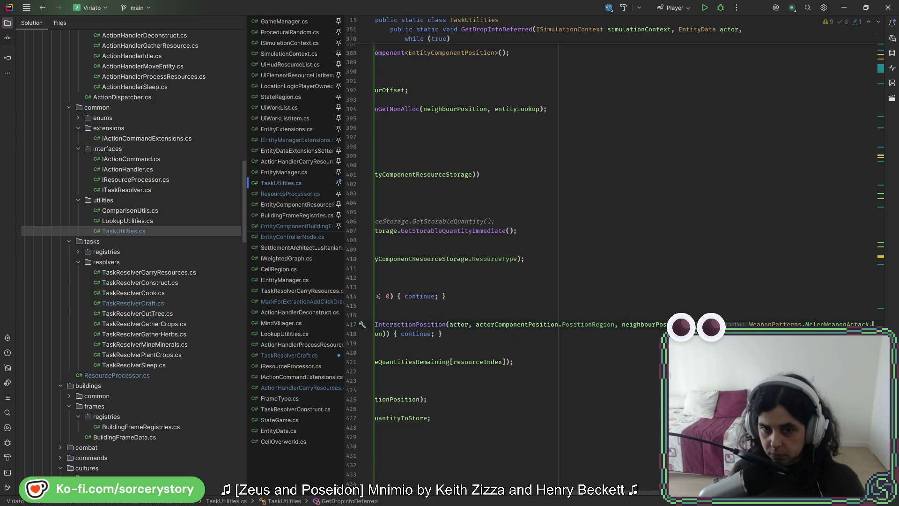
scroll(637, 487, "left", 5)
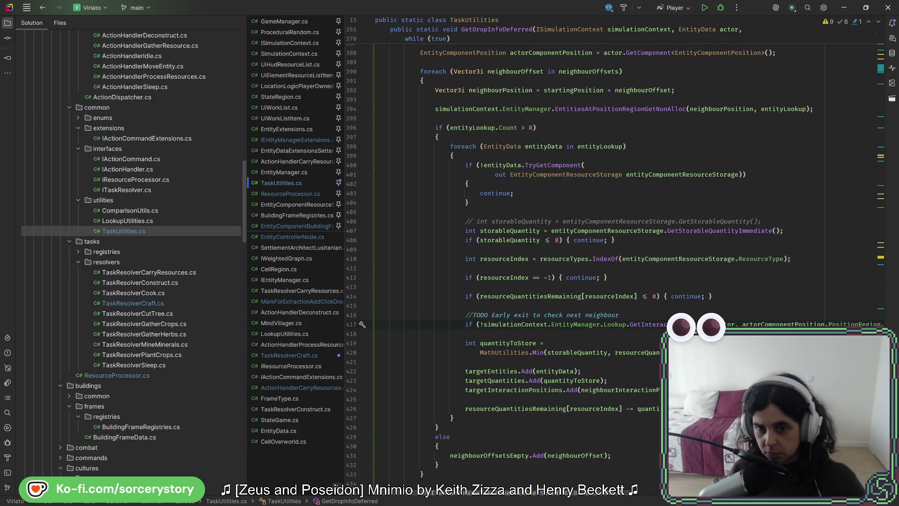
key("ctrl+z")
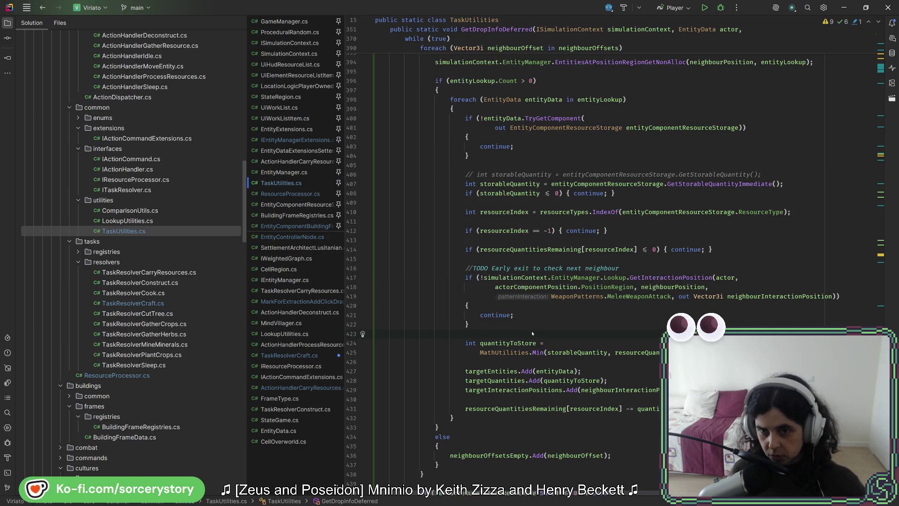
key("alt+Tab")
left_click(743, 21)
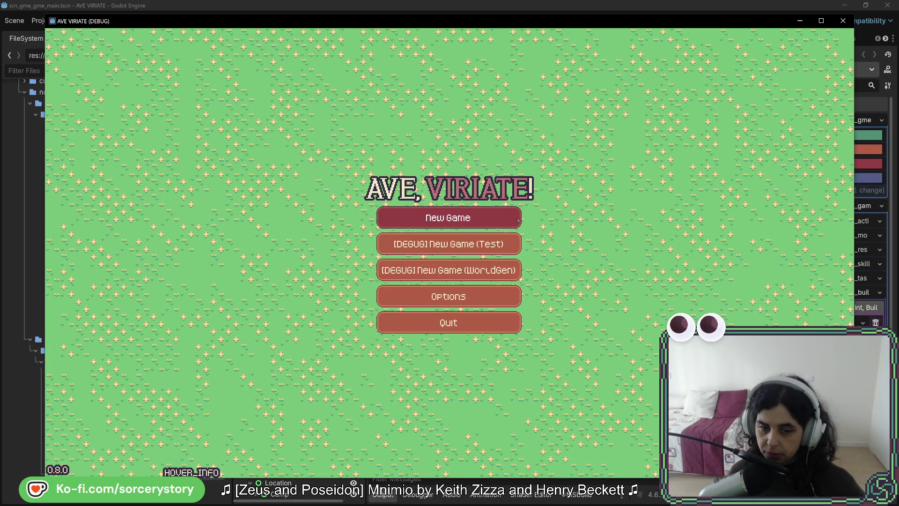
Start a new game, visit the settlement and mark the surrounding trees for felling.
key("Return")
left_click(582, 286)
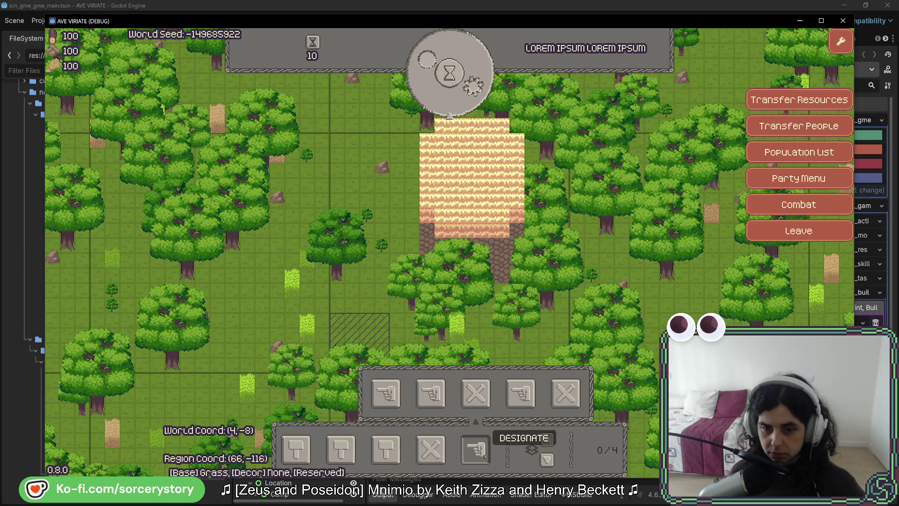
key("a")
left_click(156, 96)
left_click_drag(449, 307, 493, 248)
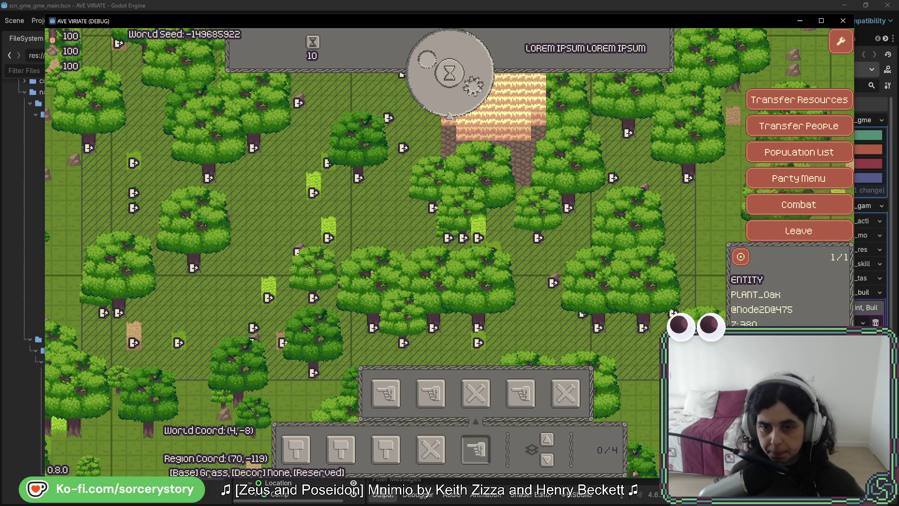
left_click(413, 245)
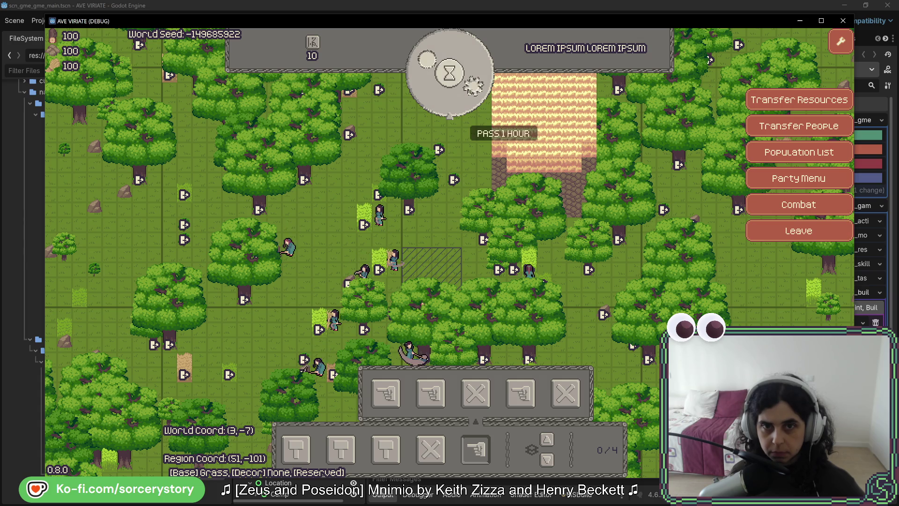
Pass hours repeatedly until the clock reaches Day 3, 14:00.
left_click(467, 91)
left_click(470, 93)
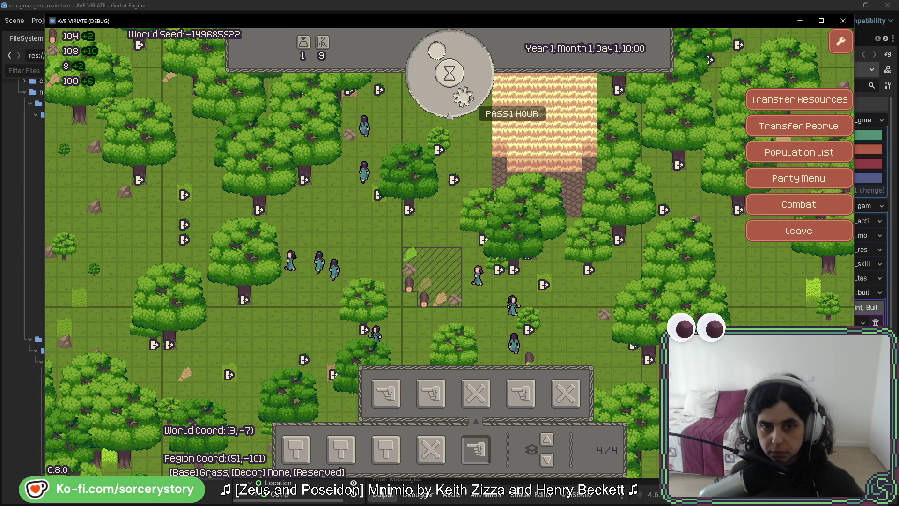
left_click(469, 97)
left_click(469, 97)
left_click(469, 97)
left_click(470, 97)
left_click(470, 96)
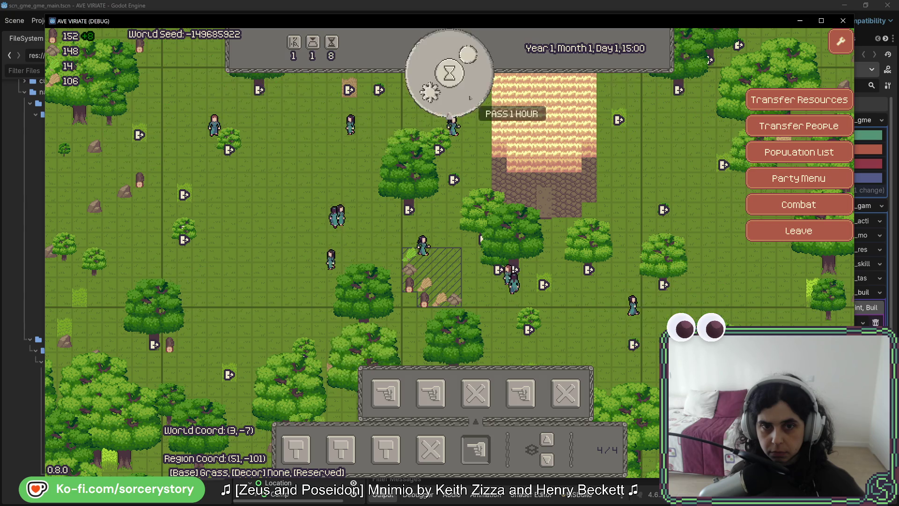
left_click(471, 97)
left_click(469, 96)
left_click(470, 96)
left_click(469, 97)
left_click(470, 98)
left_click(470, 97)
left_click(470, 98)
left_click(470, 98)
left_click(470, 98)
left_click(471, 97)
left_click(470, 98)
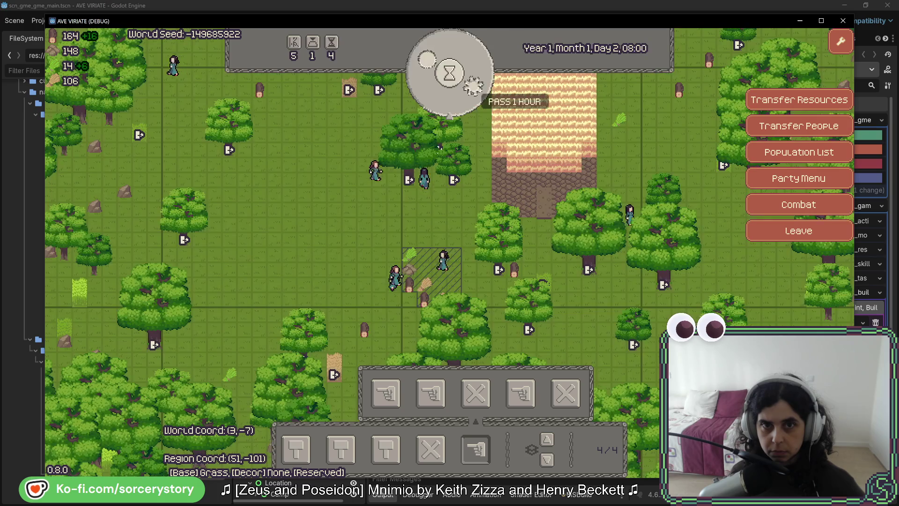
left_click(468, 96)
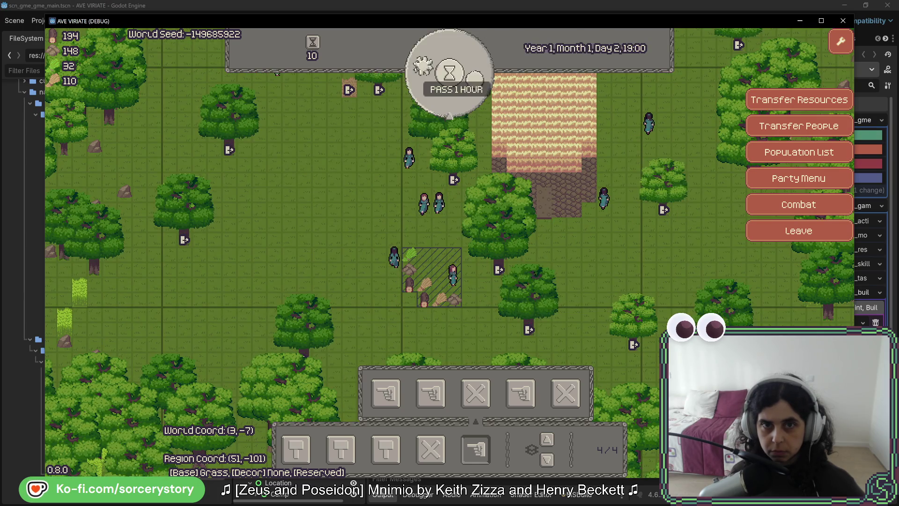
left_click(465, 84)
left_click(465, 85)
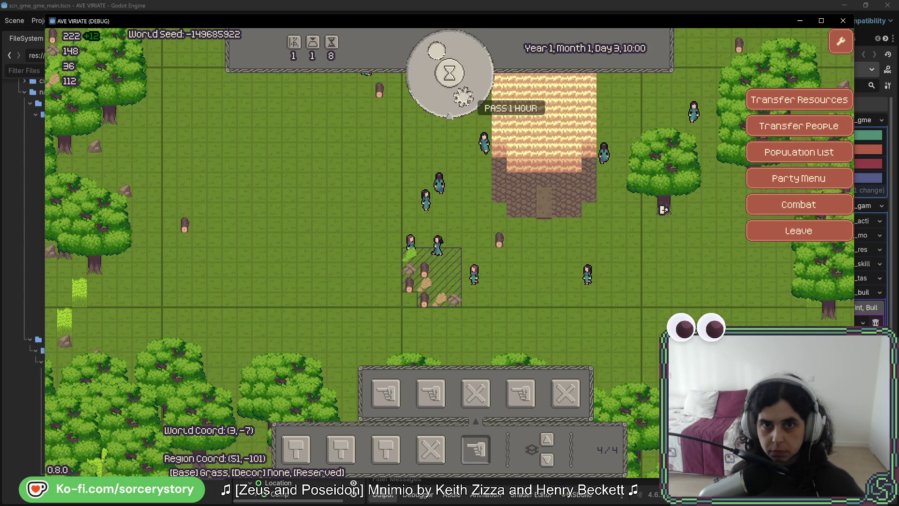
left_click(449, 108)
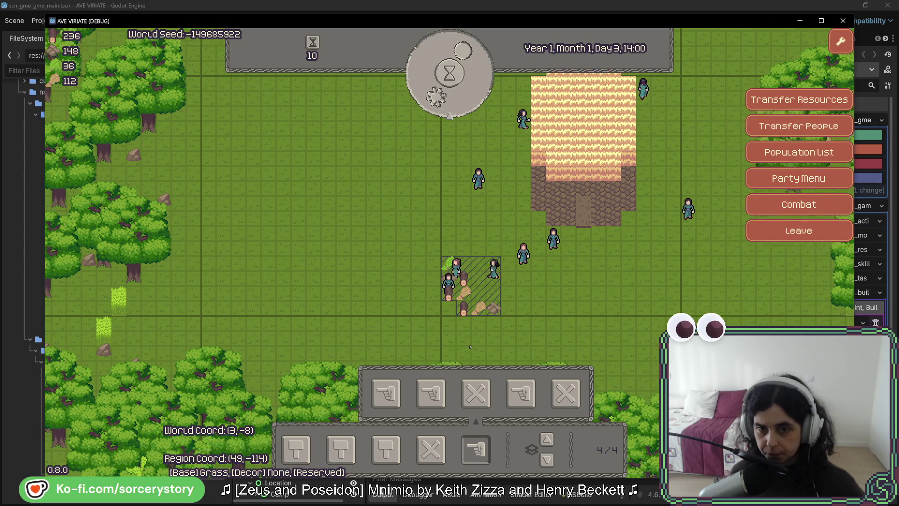
left_click(386, 450)
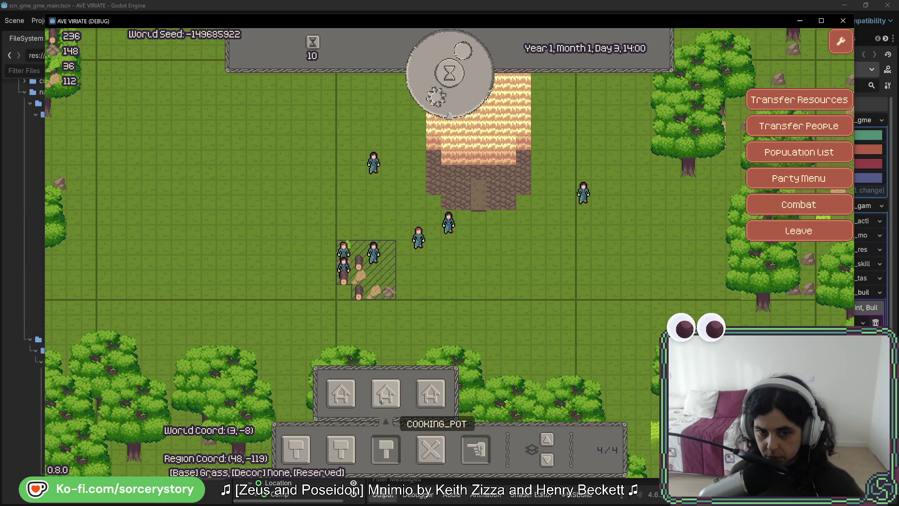
Place a crafting station right of the hatched plot and pass three hours to 17:00.
left_click(430, 394)
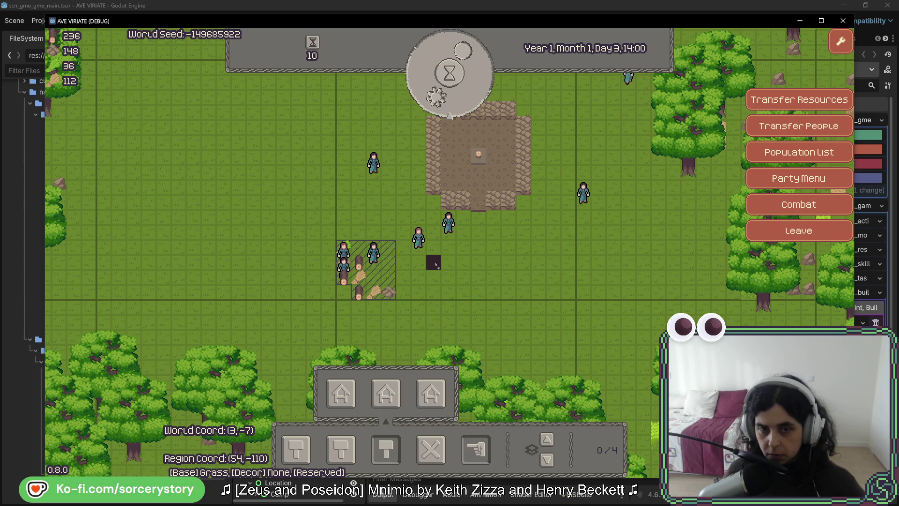
left_click(448, 263)
left_click(449, 107)
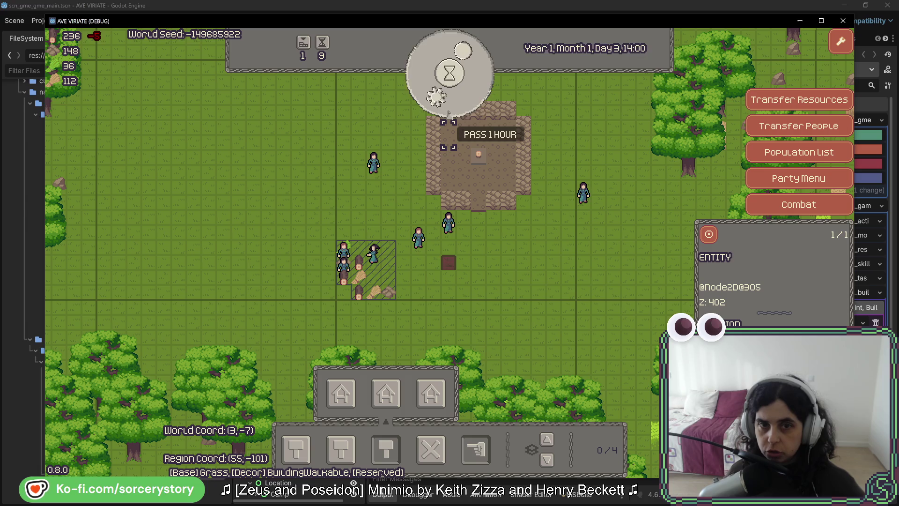
left_click(449, 108)
left_click(449, 108)
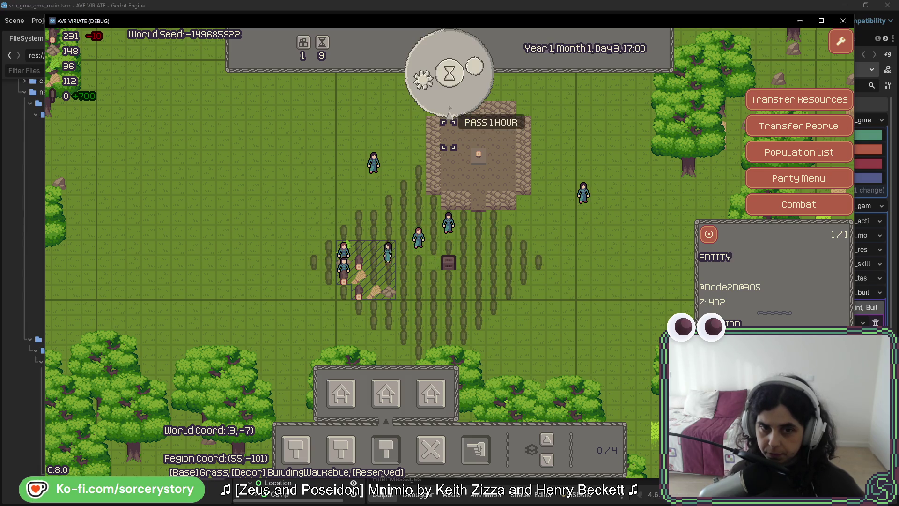
Inspect the spilled ToolWood piles and station tile, then remove the station and piles.
left_click(619, 260)
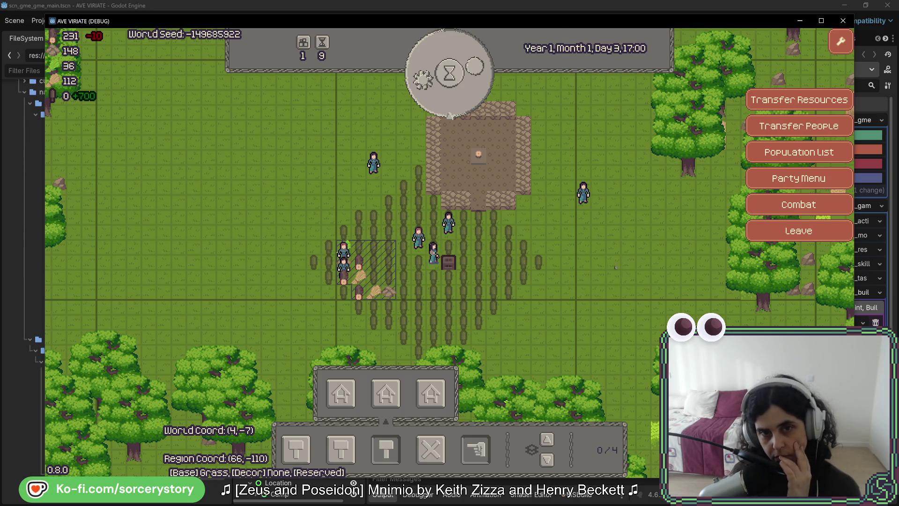
key("s")
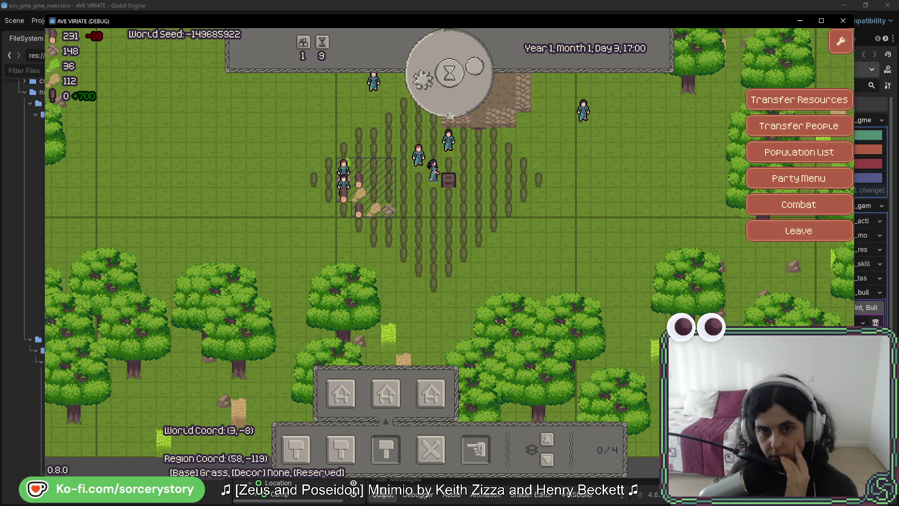
left_click(463, 239)
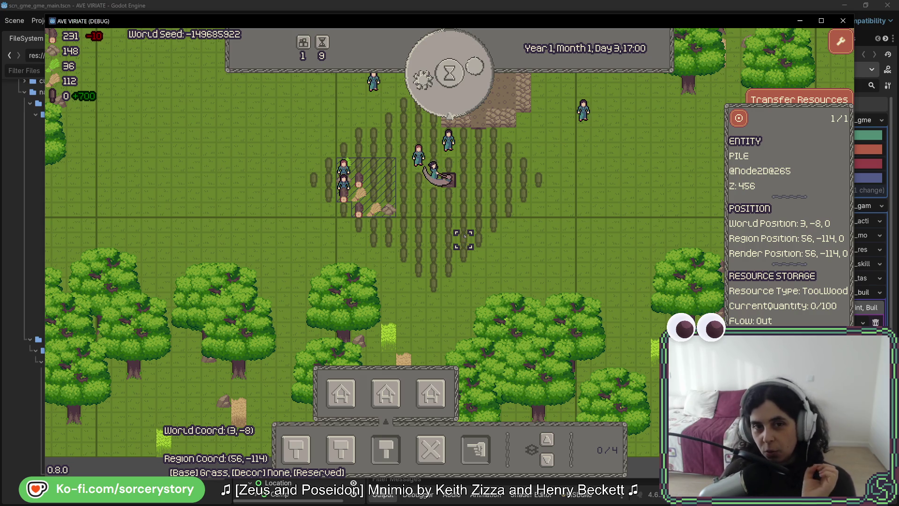
left_click(448, 171)
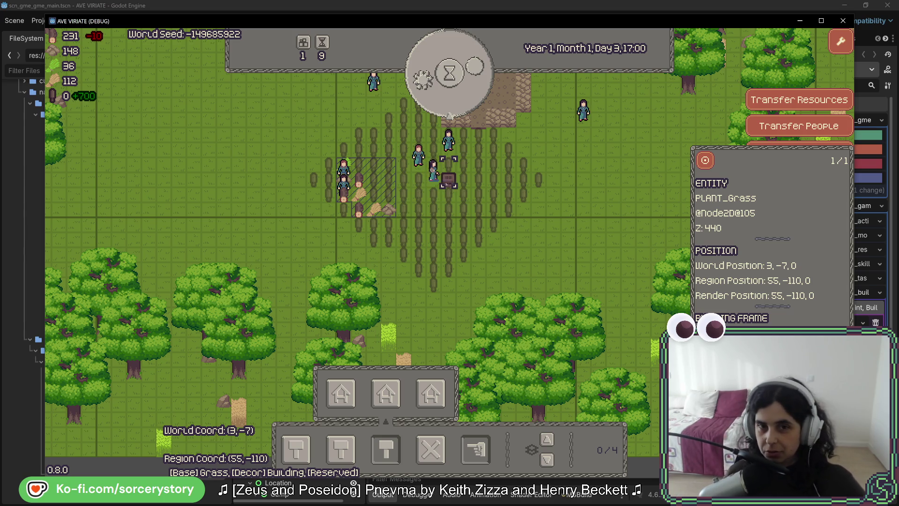
key("x")
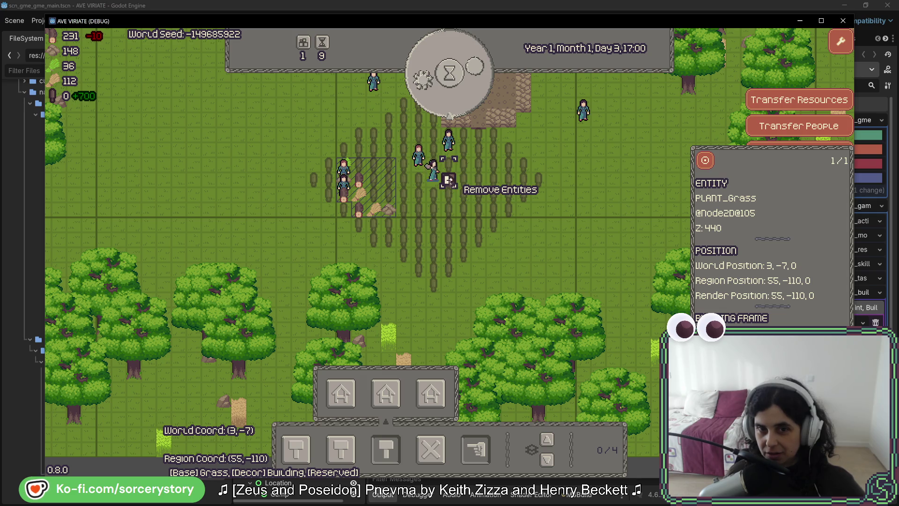
left_click(450, 184)
key("Escape")
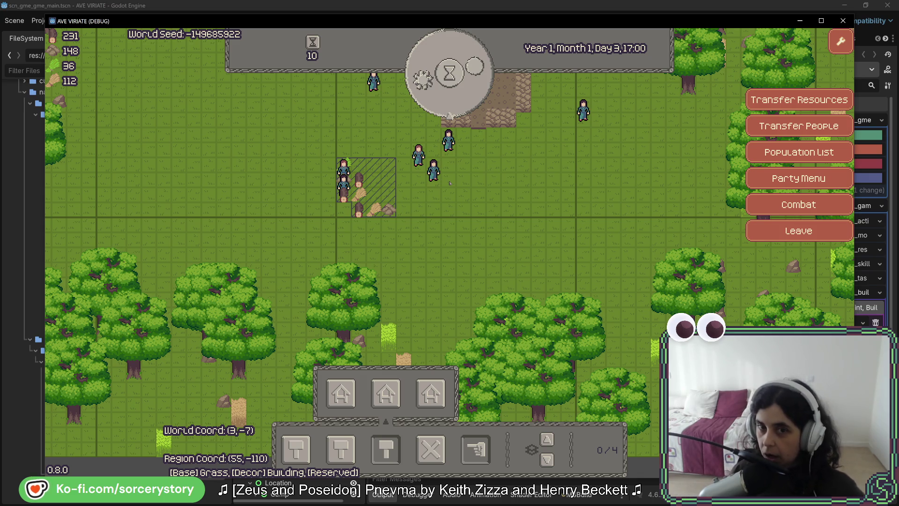
Place a crafting bench, pass hours to Day 4 09:00, and confirm the tool wood pile shows 0/100.
key("w")
key("w")
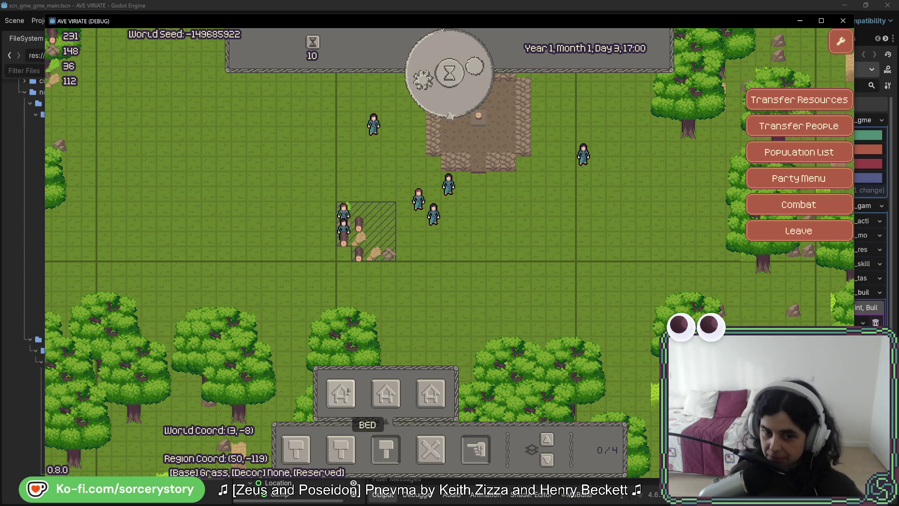
left_click(478, 223)
left_click(460, 99)
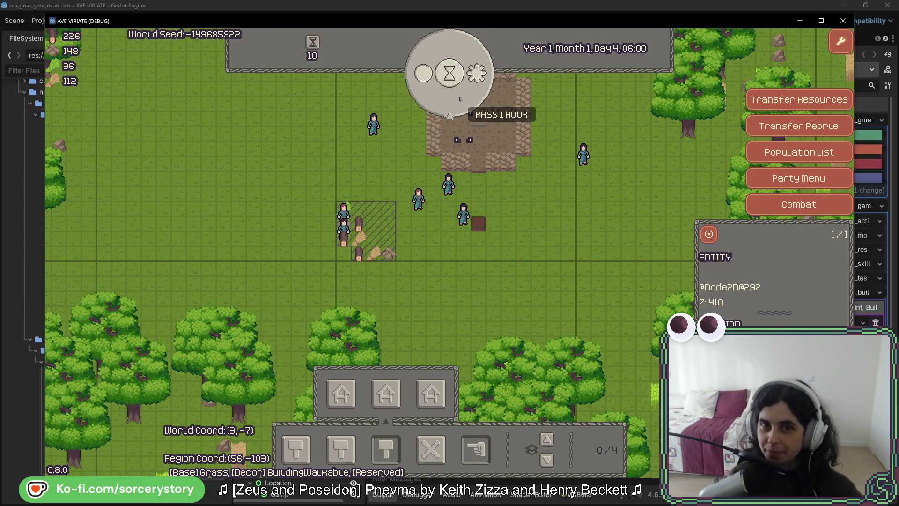
left_click(460, 98)
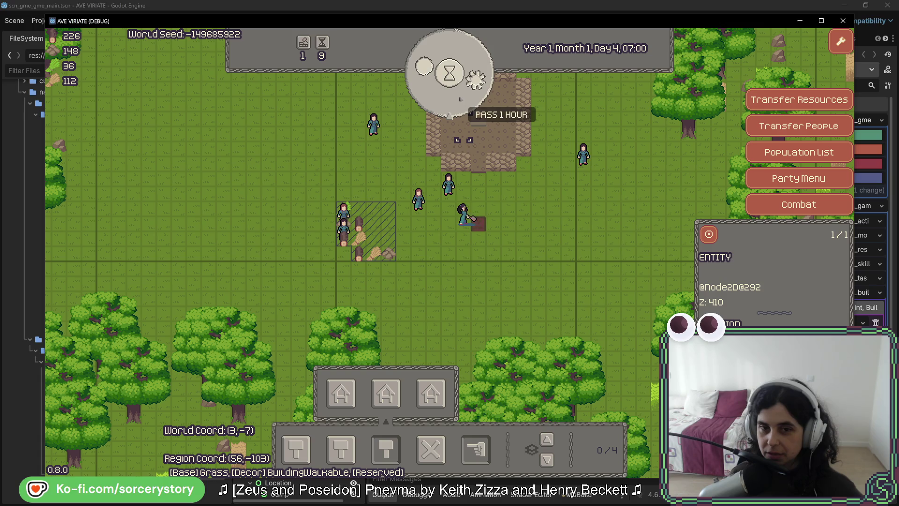
left_click(460, 99)
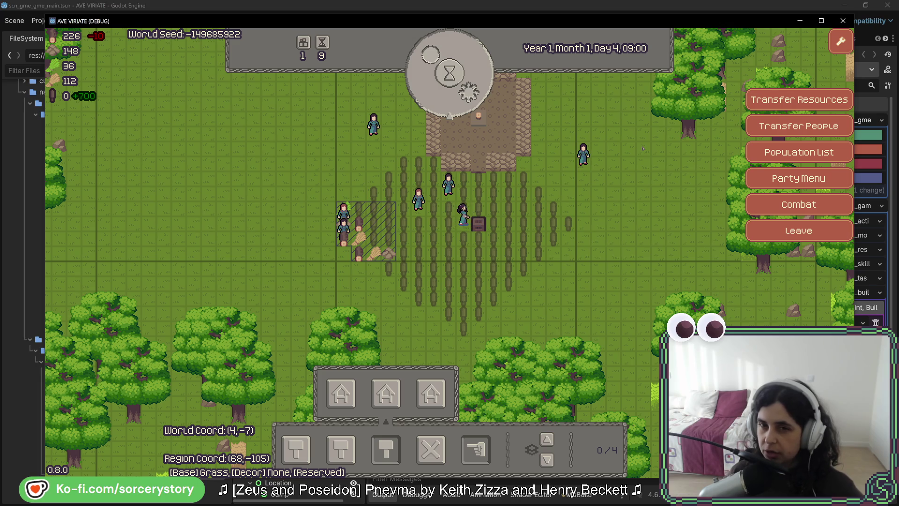
left_click(509, 156)
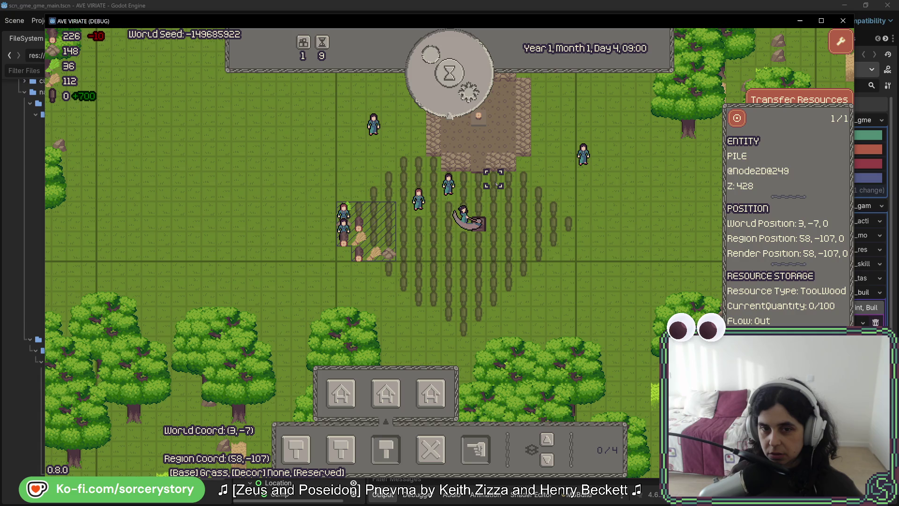
key("alt+Tab")
key("alt+Tab")
key("alt+Tab")
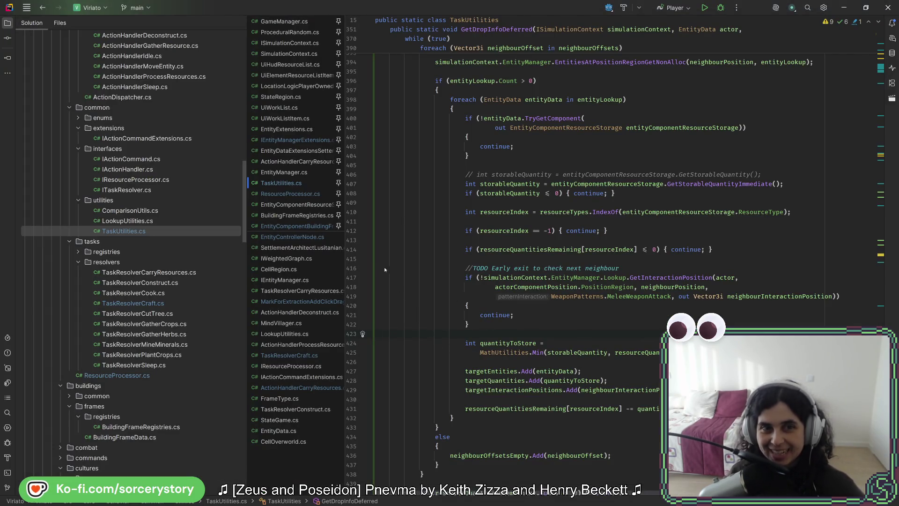
Set resourcesCreatedQuantity in TaskResolverCraft.cs to 2500, close the game, and rerun it from Godot.
double_click(154, 304)
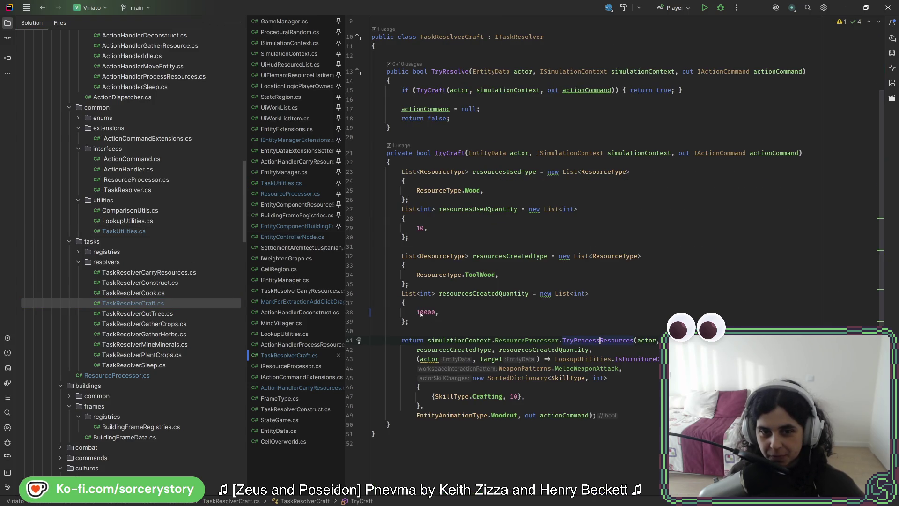
key("alt+Tab")
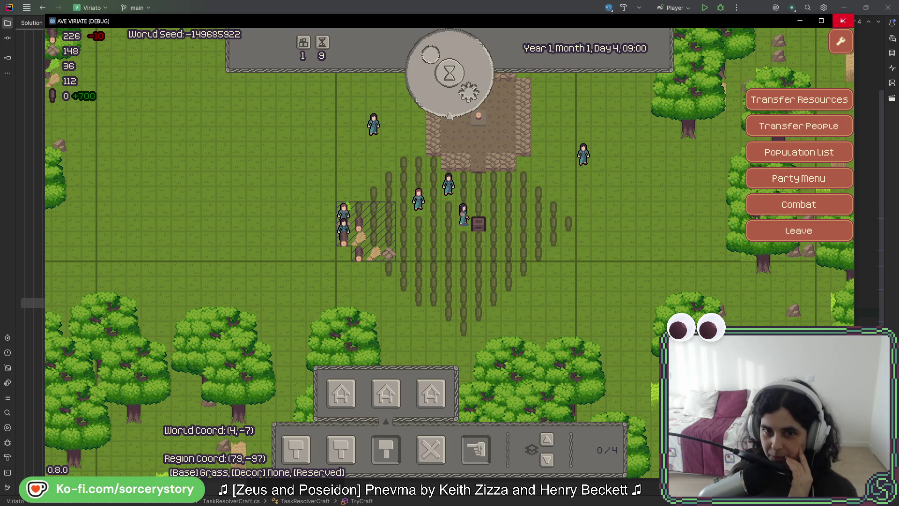
left_click(842, 21)
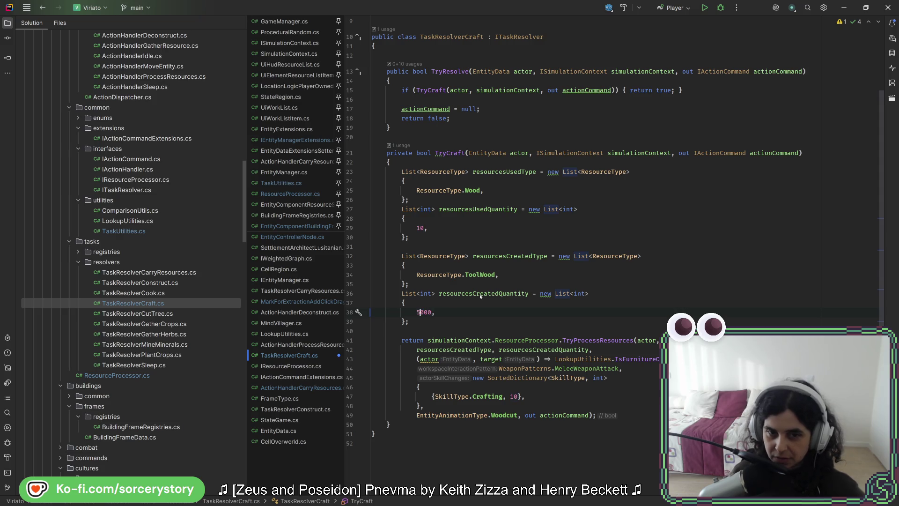
key("alt+Tab")
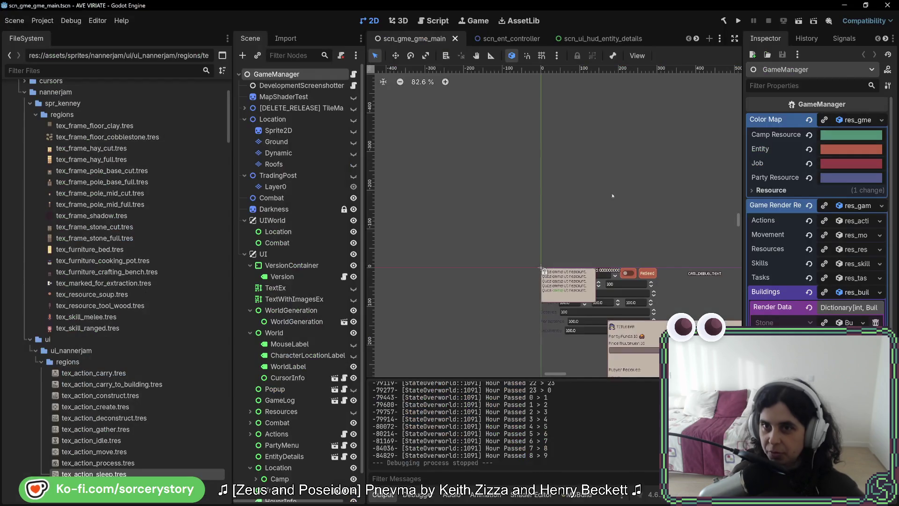
key("alt+Tab")
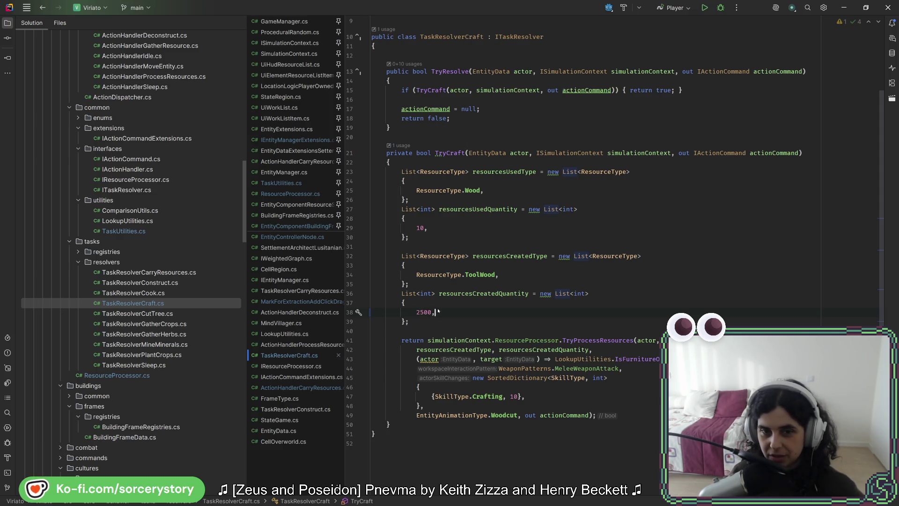
key("alt+Tab")
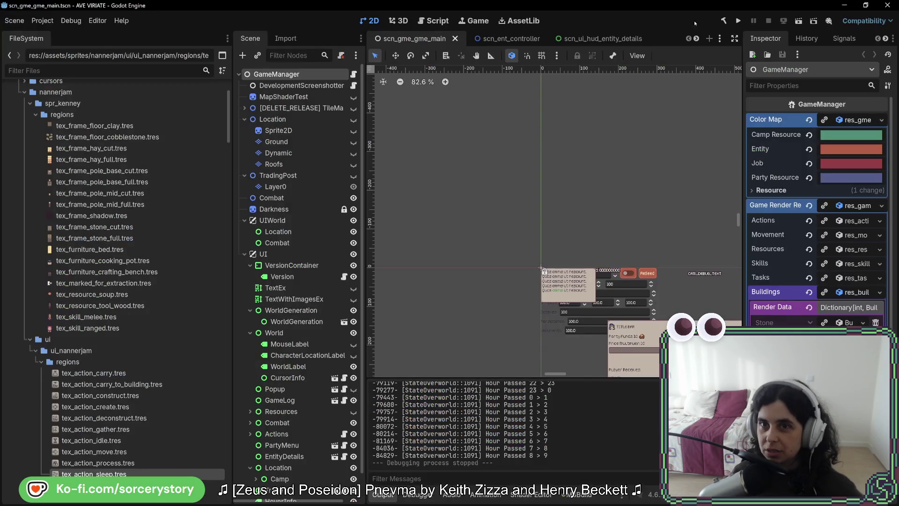
left_click(738, 19)
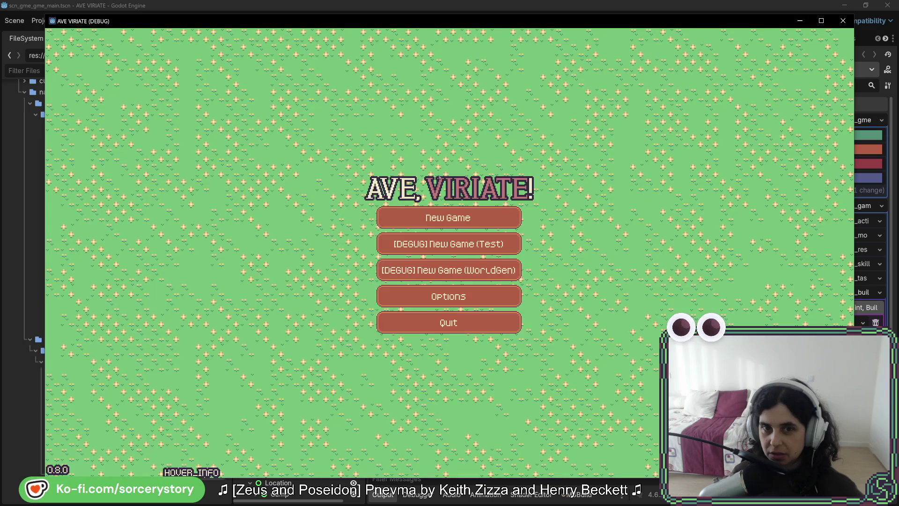
Start a new game at the player settlement and mark a large tree-and-rock area for harvesting.
left_click(427, 215)
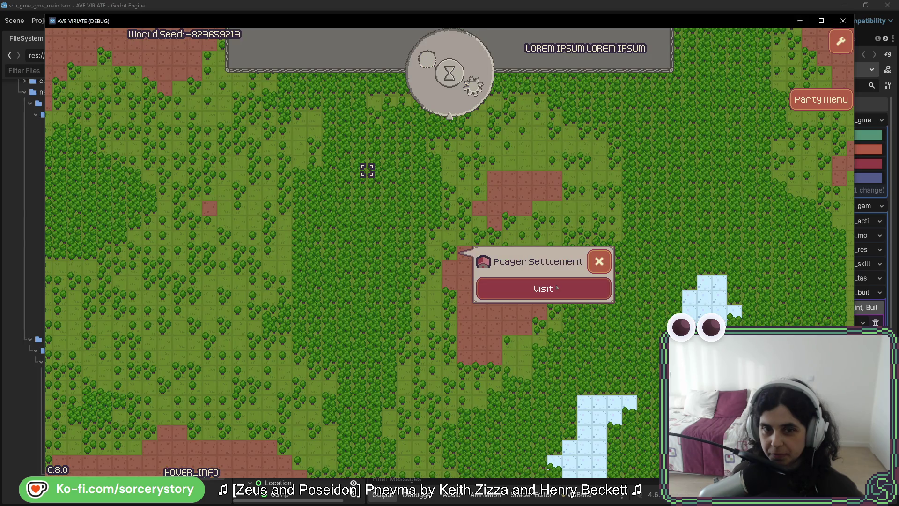
left_click(557, 287)
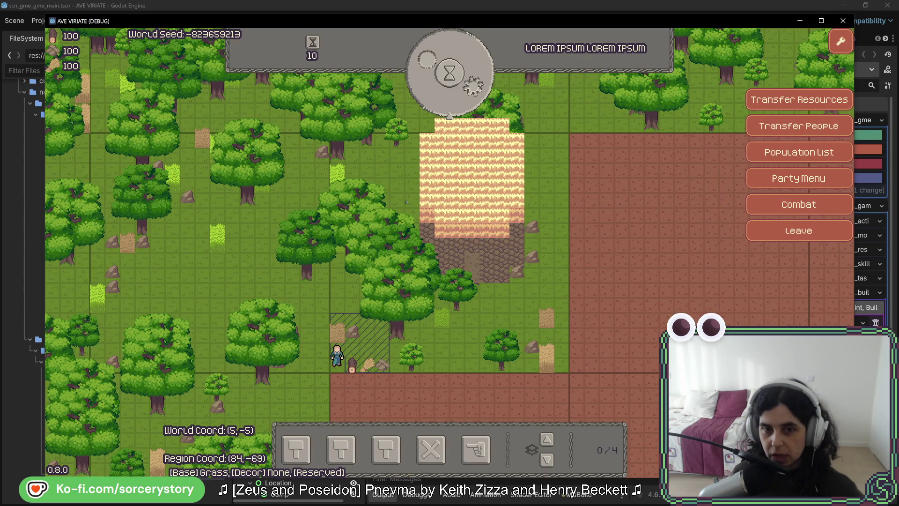
left_click(475, 450)
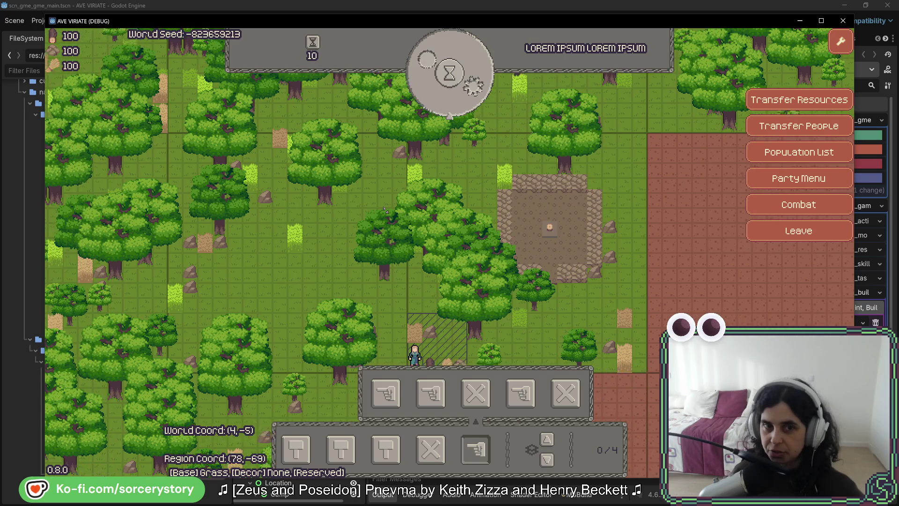
left_click_drag(384, 208, 647, 383)
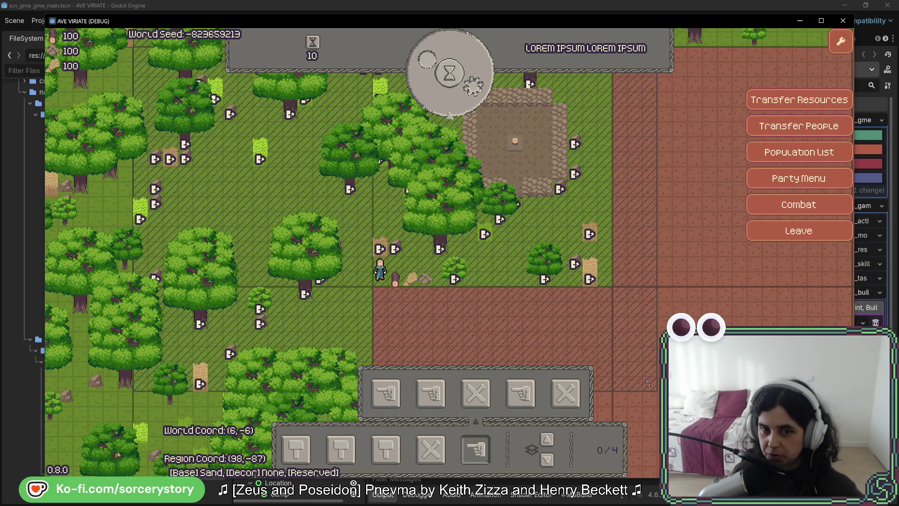
key("w")
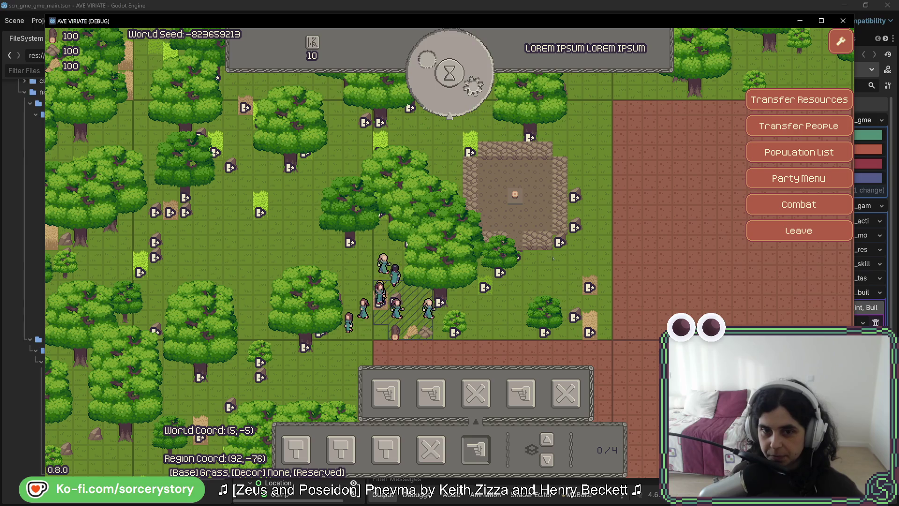
Pass eighteen hours so villagers harvest, reaching Day 3, 11:00.
left_click(471, 98)
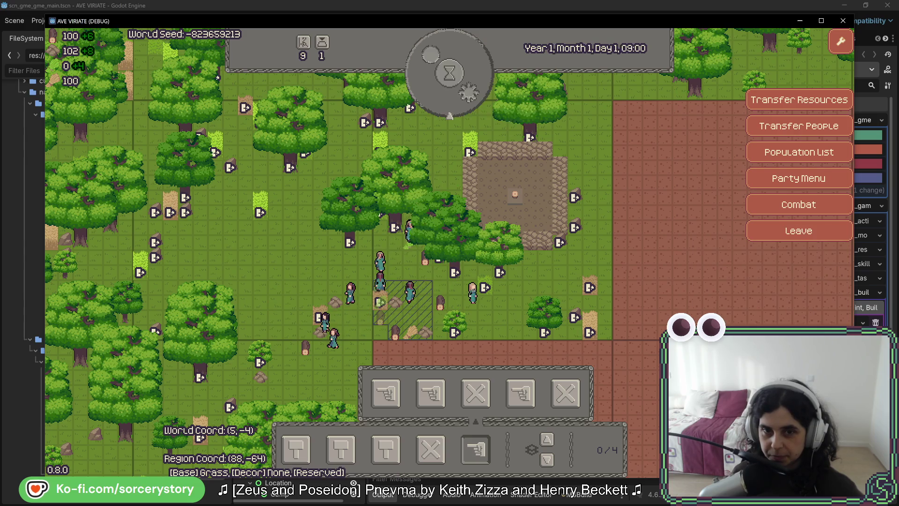
left_click(471, 98)
left_click(471, 99)
left_click(471, 99)
left_click(471, 99)
left_click(471, 98)
left_click(471, 98)
left_click(471, 99)
left_click(471, 99)
left_click(471, 99)
left_click(471, 99)
left_click(471, 99)
left_click(471, 99)
left_click(471, 99)
left_click(471, 99)
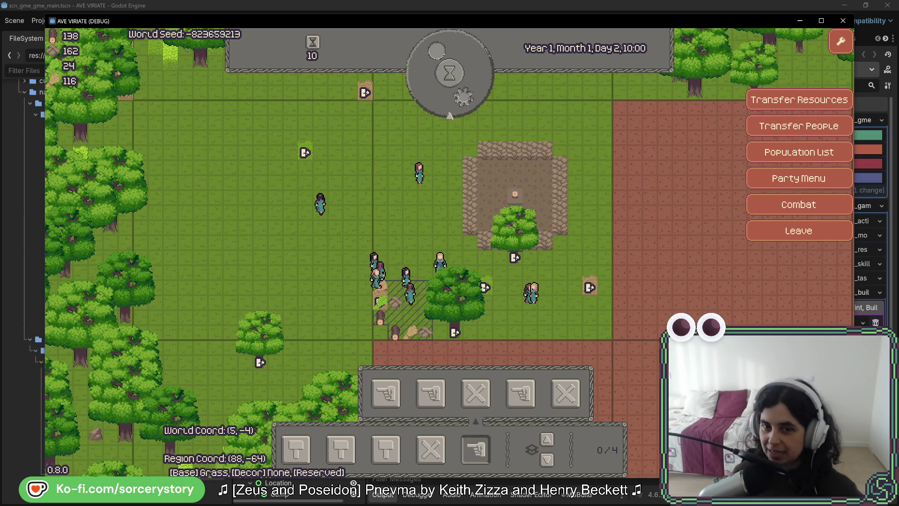
left_click(471, 98)
left_click(471, 99)
left_click(471, 99)
left_click(471, 98)
left_click(471, 99)
left_click(471, 99)
left_click(471, 99)
left_click(471, 98)
left_click(471, 99)
left_click(471, 99)
left_click(471, 98)
left_click(471, 99)
left_click(470, 99)
left_click(471, 99)
left_click(471, 99)
left_click(471, 99)
left_click(471, 99)
left_click(471, 98)
left_click(471, 99)
left_click(471, 98)
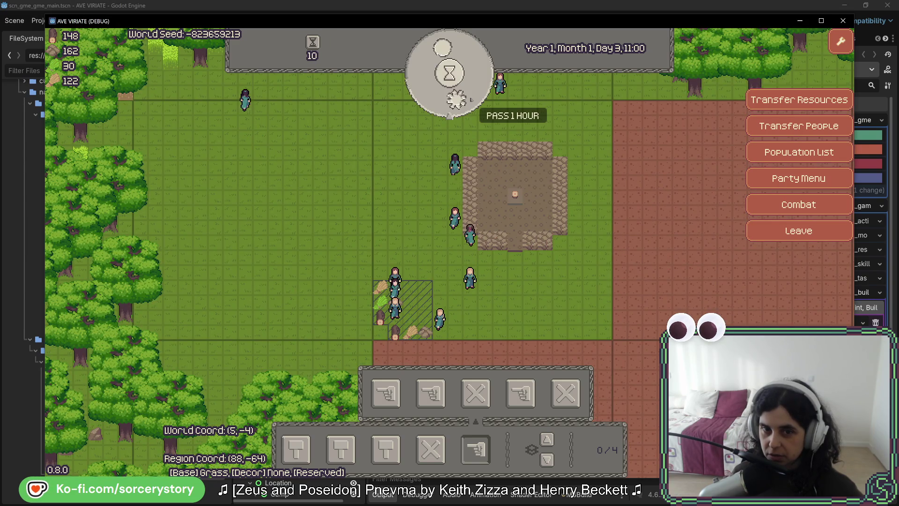
Place a crafting bench blueprint west of the camp and confirm the wood pile holds 100/100.
key("Up")
key("Left")
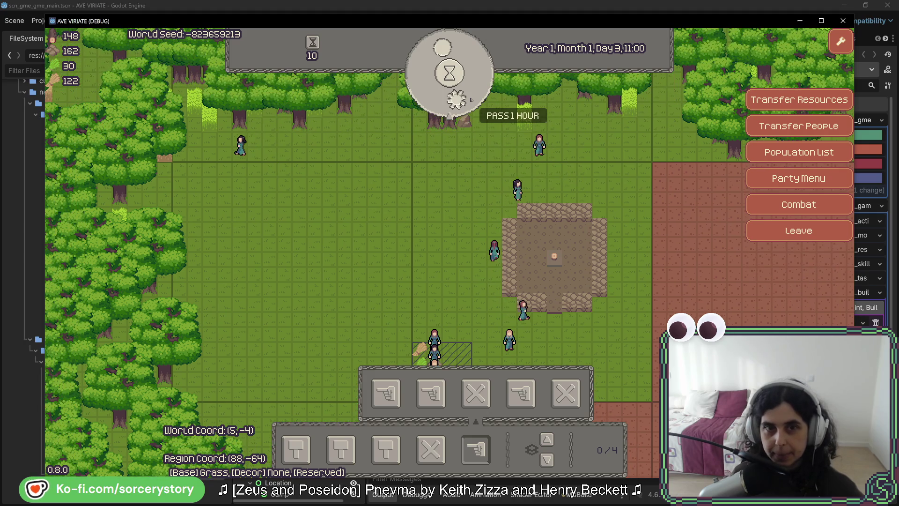
key("Down")
key("Right")
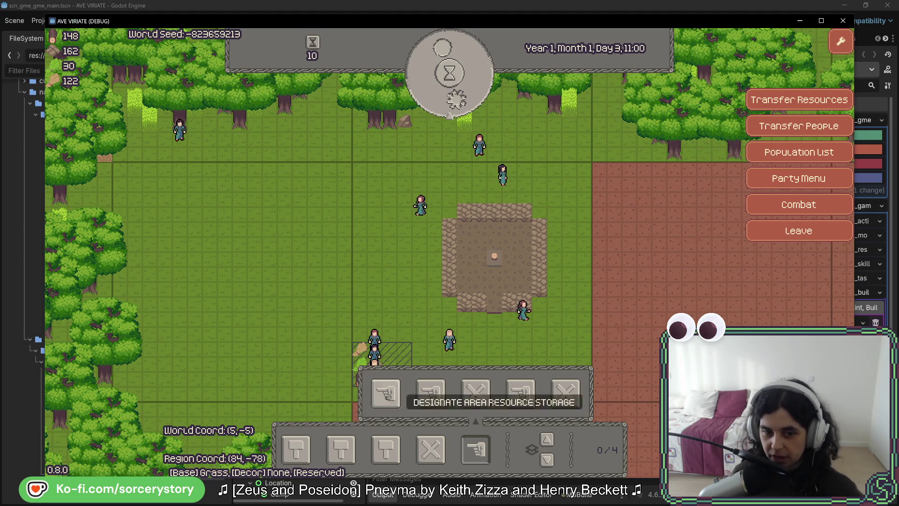
mouse_move(385, 449)
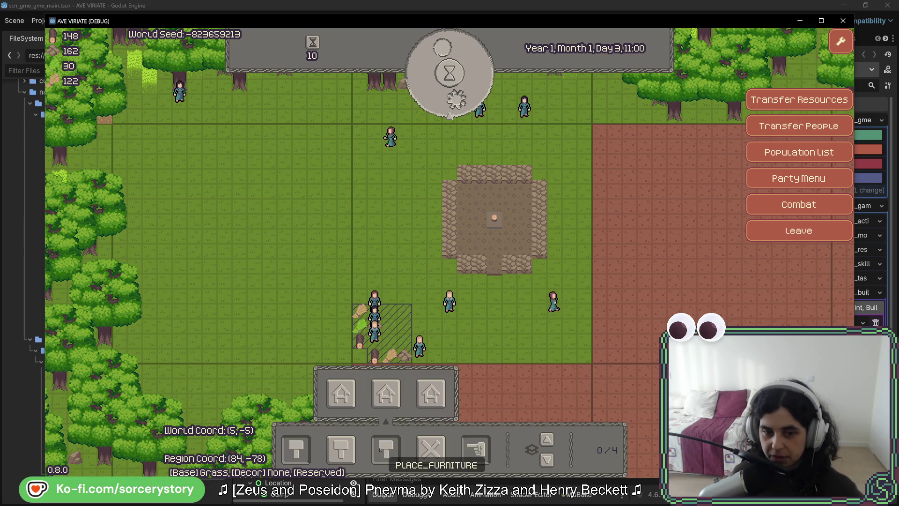
left_click(394, 253)
left_click(375, 356)
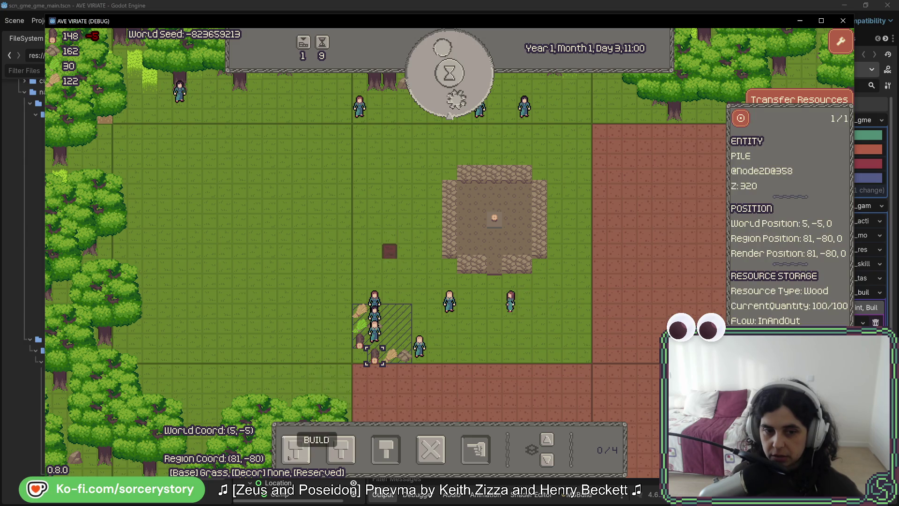
mouse_move(296, 449)
key("Escape")
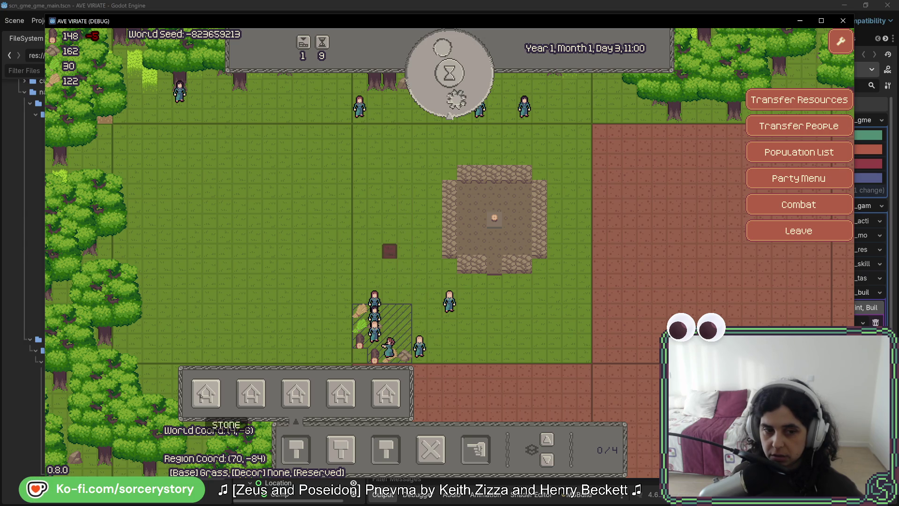
Lay a vertical line of stone tiles and pass three hours from Day 3 13:00.
mouse_move(405, 296)
left_mouse_down()
mouse_move(407, 207)
mouse_move(409, 216)
left_mouse_up()
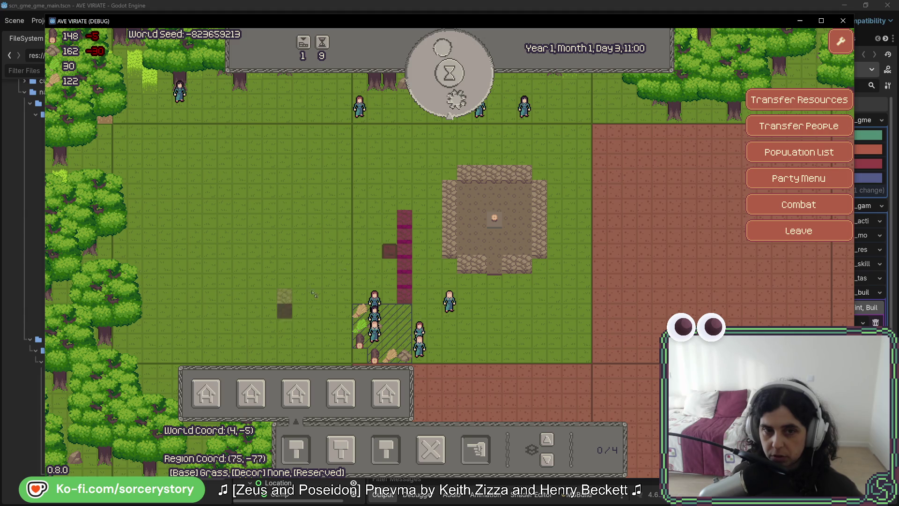
left_click(405, 206)
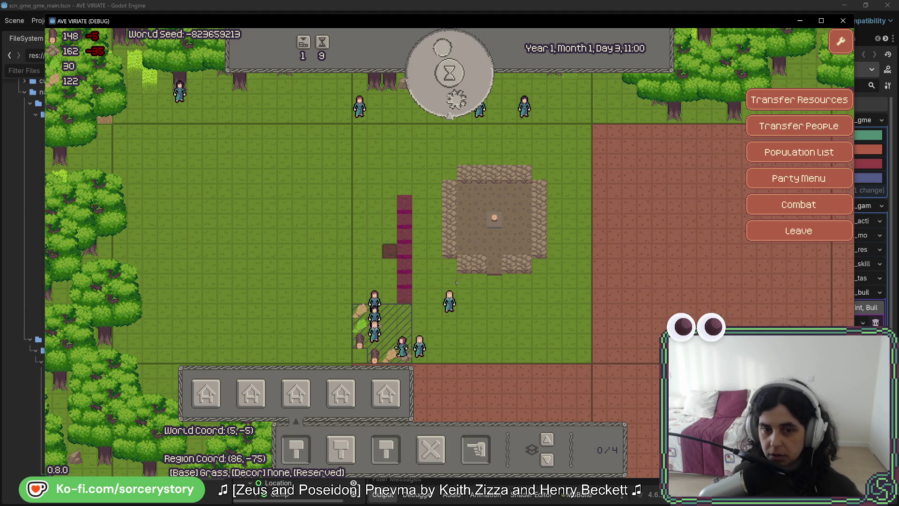
left_click(449, 75)
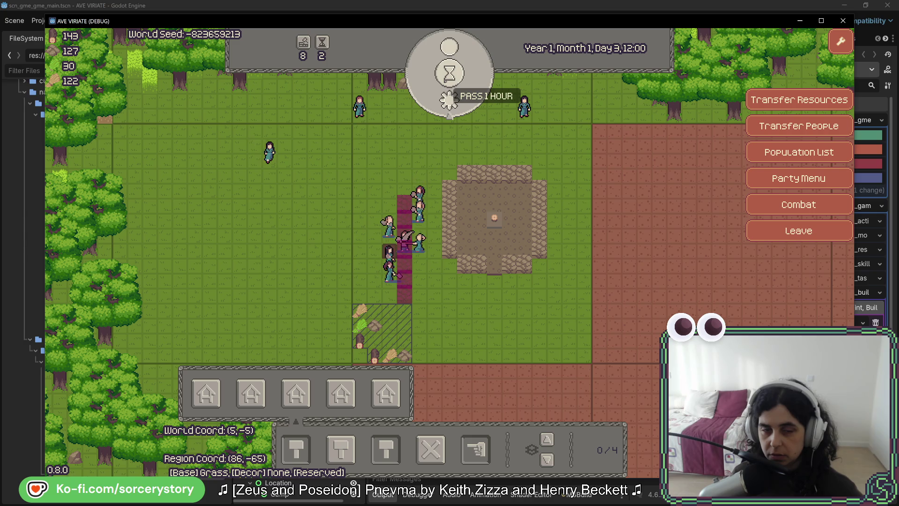
left_click(449, 75)
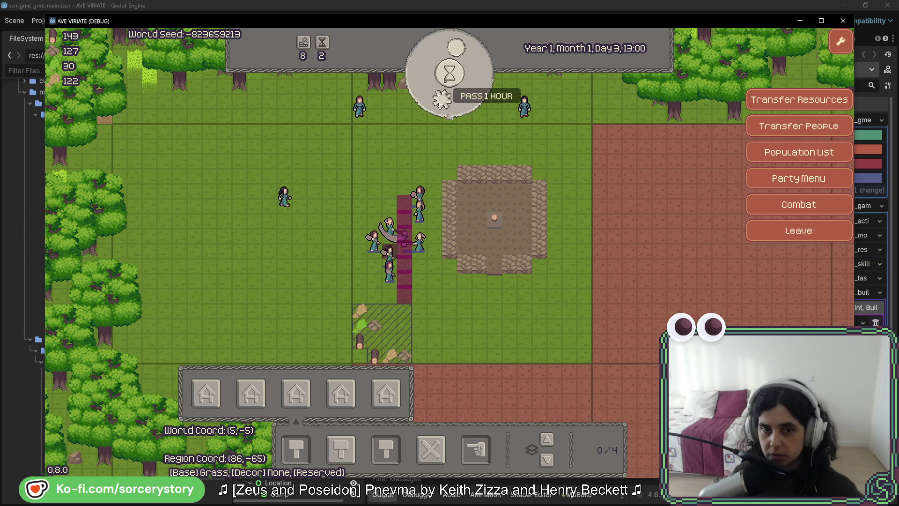
left_click(449, 75)
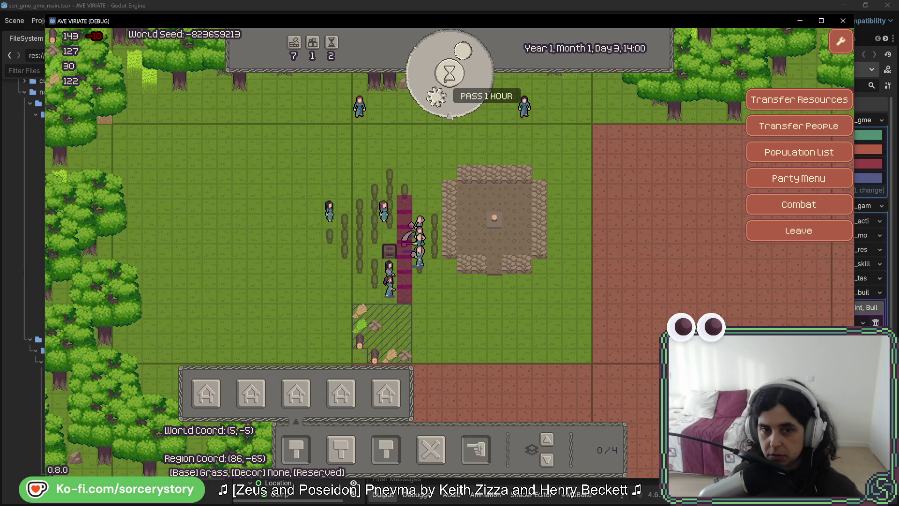
Keep passing hours until Day 4, 12:00 as crops are planted, then close the game.
left_click(449, 73)
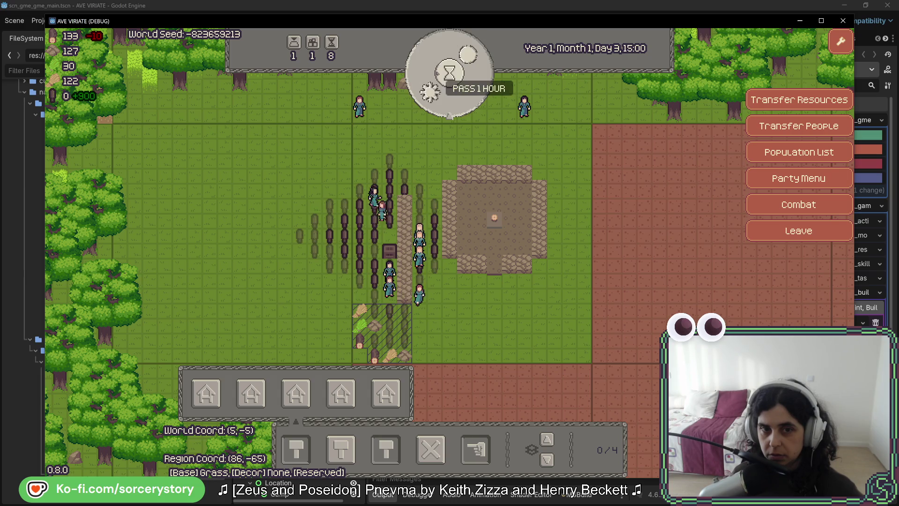
left_click(449, 73)
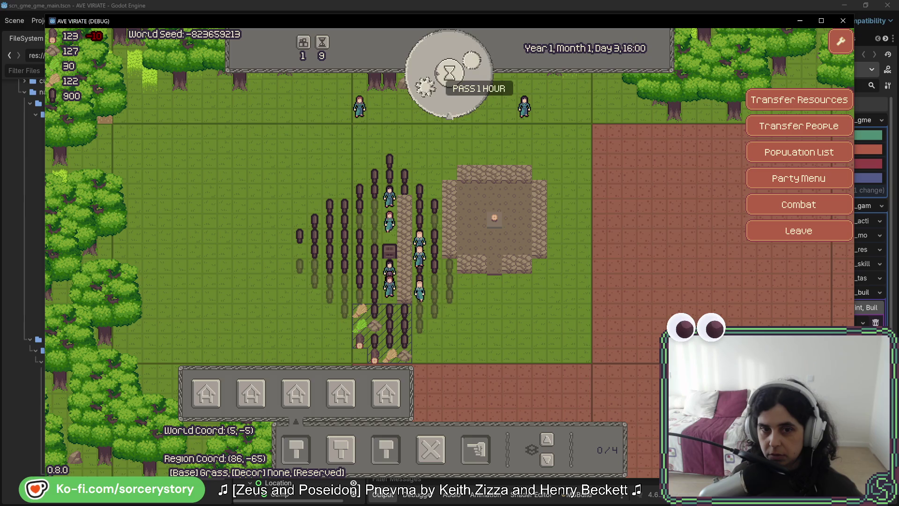
left_click(449, 73)
left_click(438, 74)
left_click(438, 74)
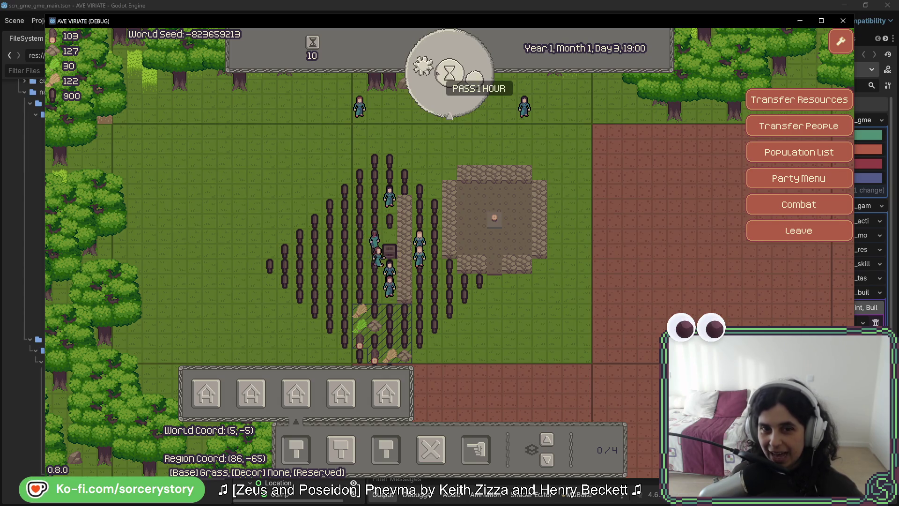
left_click(437, 73)
left_click(438, 74)
left_click(438, 73)
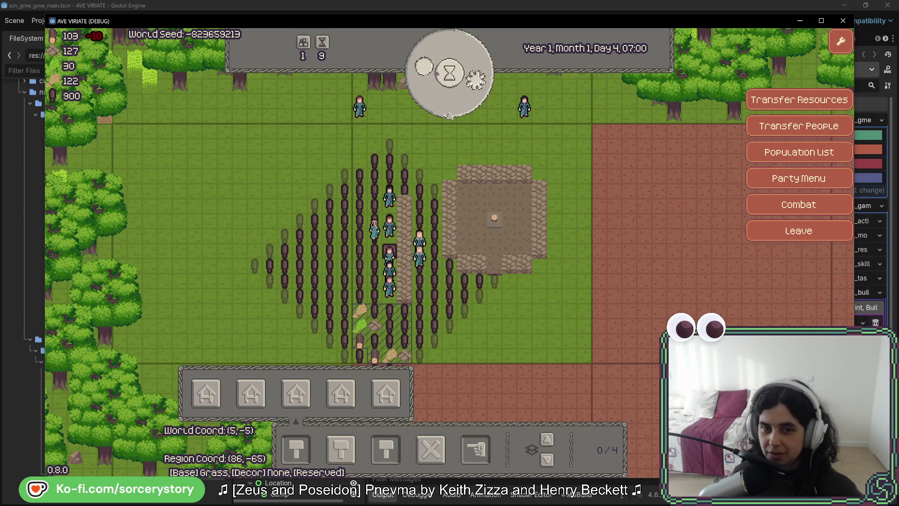
left_click(438, 73)
left_click(437, 73)
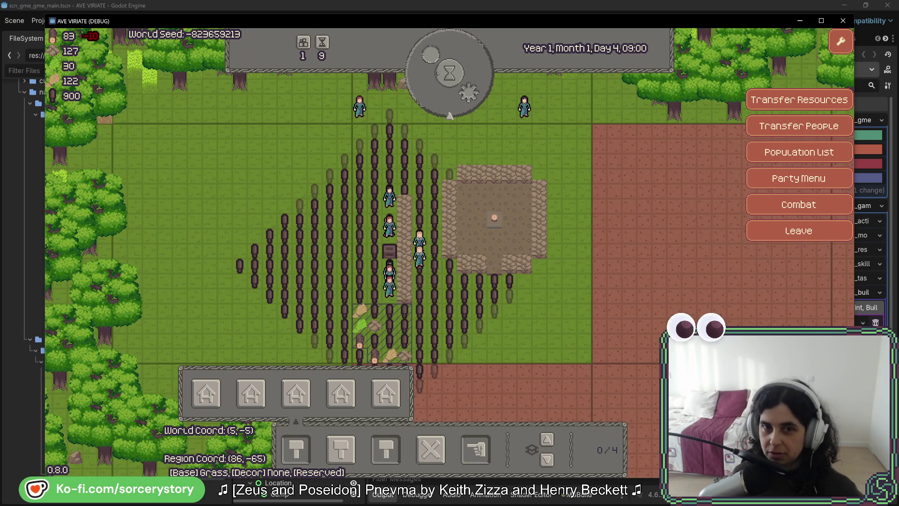
left_click(437, 74)
left_click(437, 73)
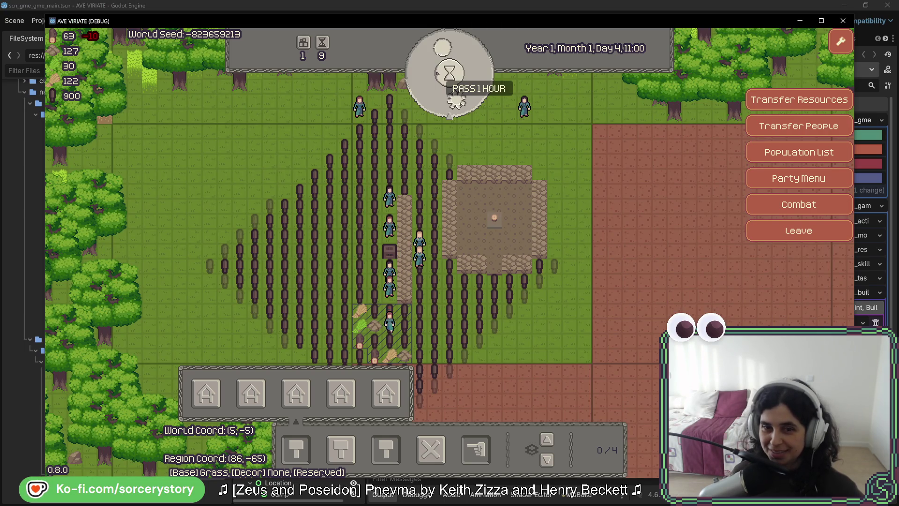
left_click(449, 74)
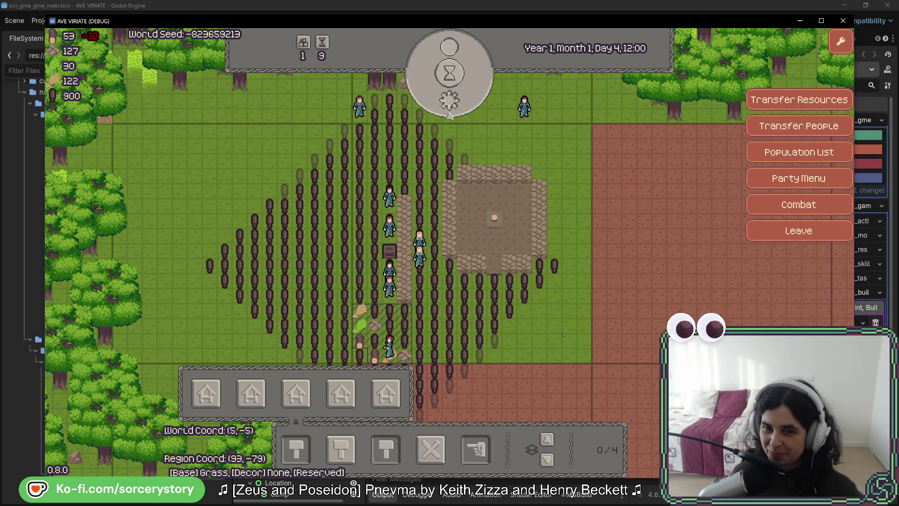
left_click(842, 21)
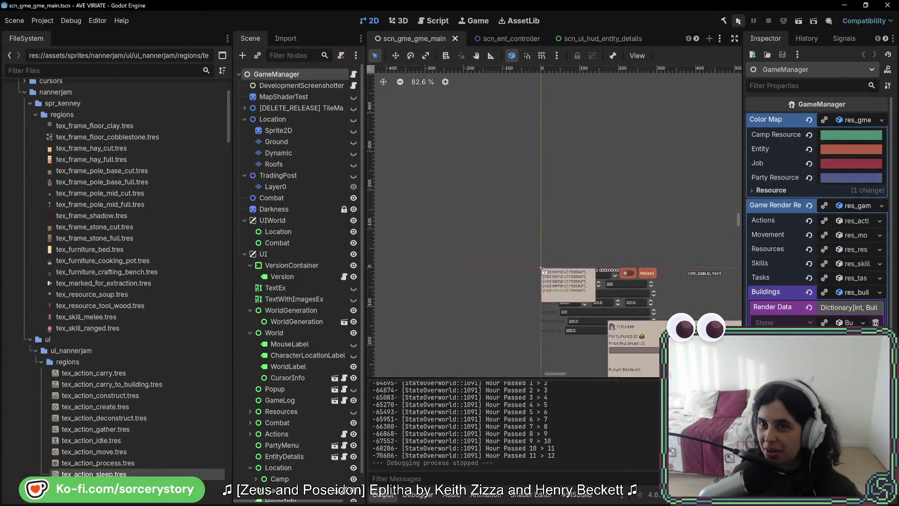
Rebuild and run the game, start a new game, and enter the player settlement.
left_click(738, 21)
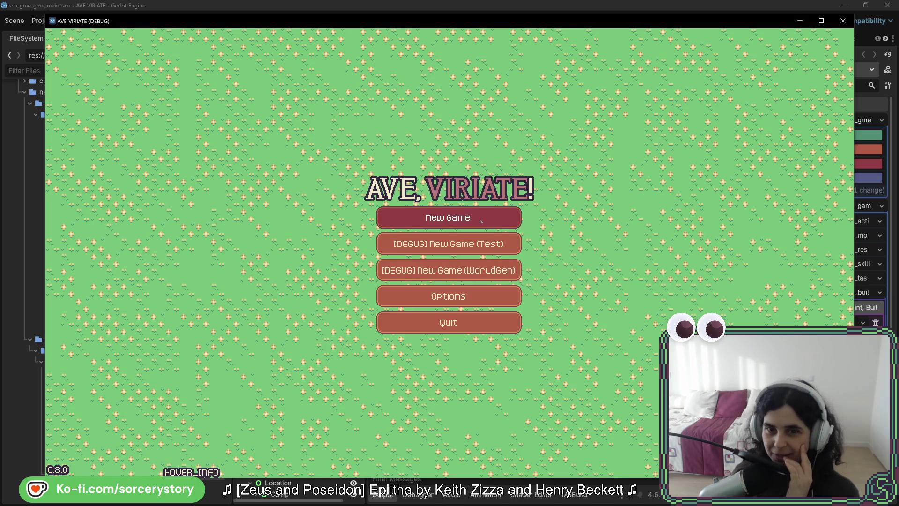
left_click(481, 220)
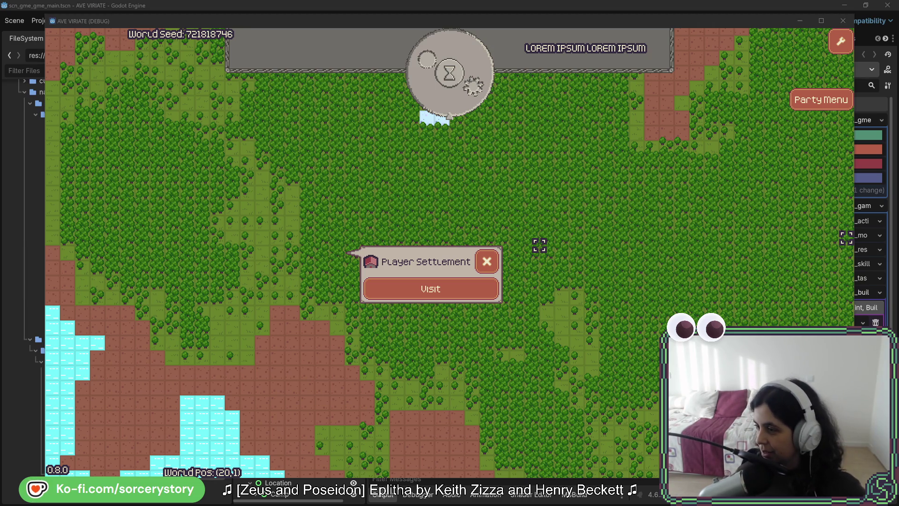
left_click(457, 286)
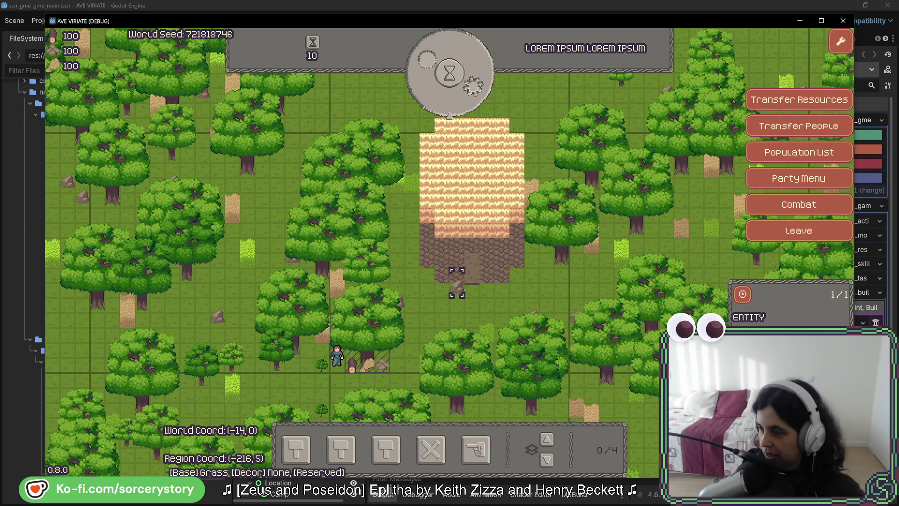
Designate the forest around the villager for extraction and let time run to Day 3, 00:00.
key("Escape")
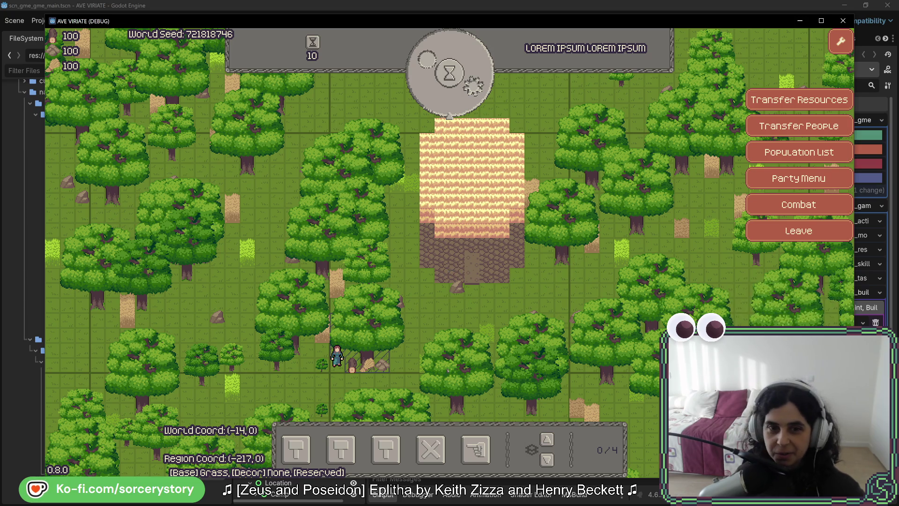
left_click(476, 449)
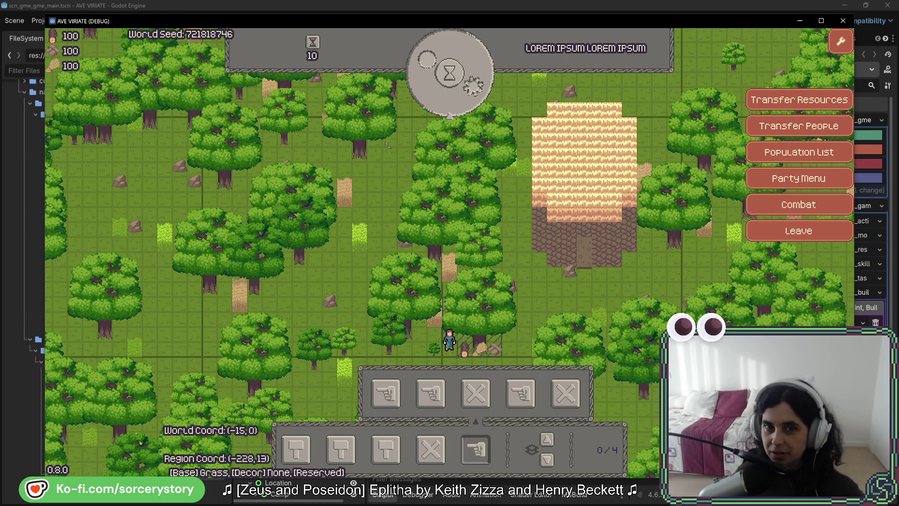
left_click_drag(358, 151, 546, 350)
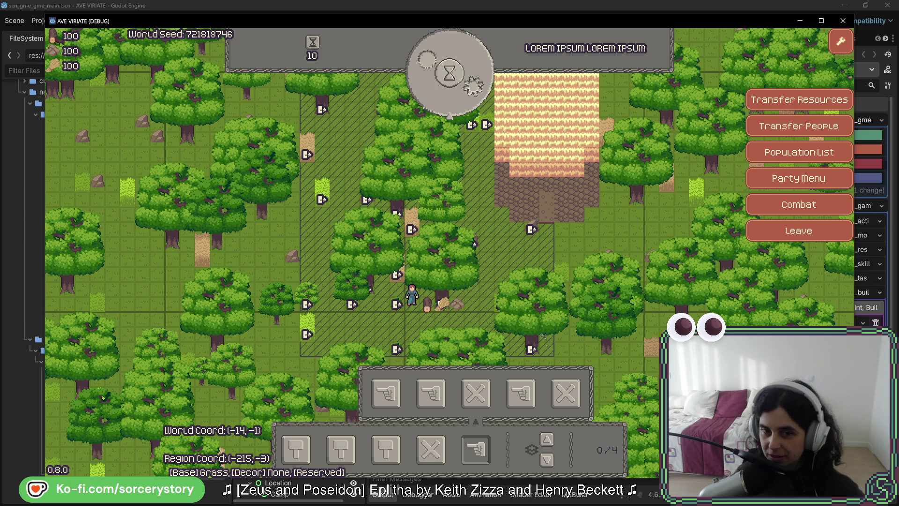
left_click(465, 102)
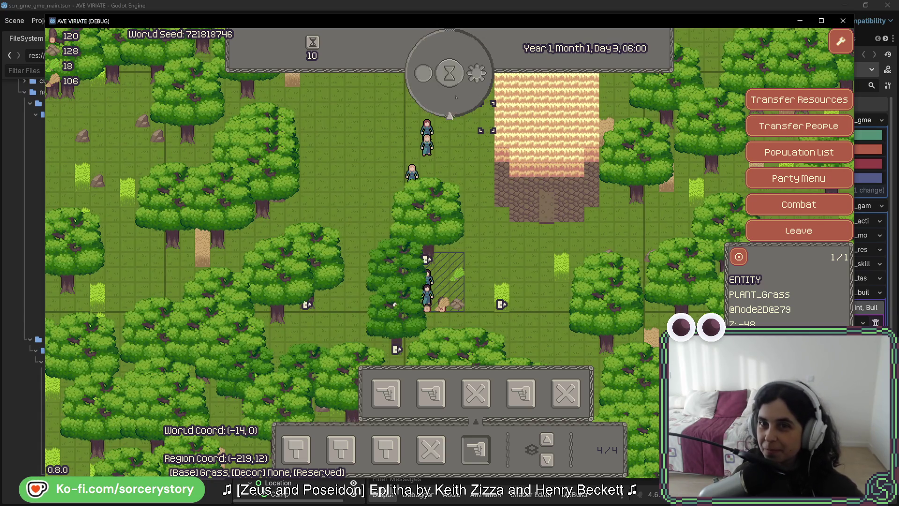
Pass two hours, then lay a path strip west of the villagers and let it build.
left_click(456, 97)
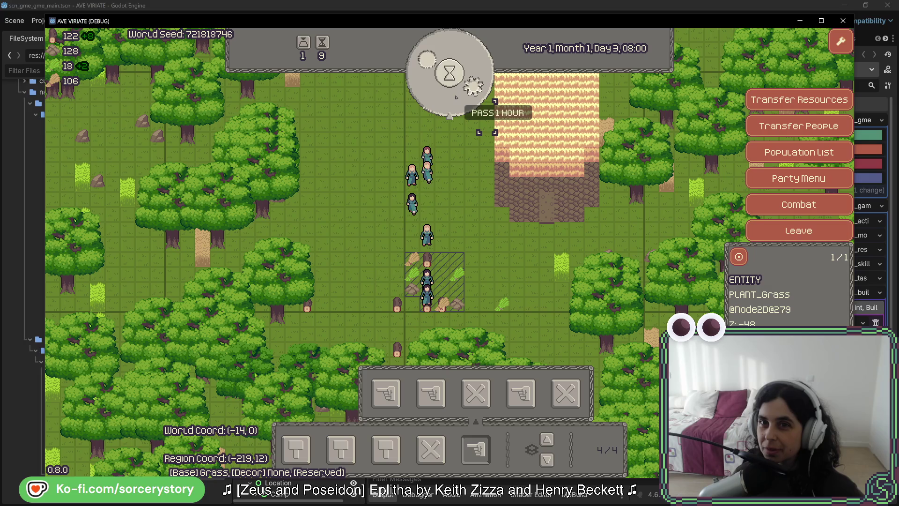
left_click(457, 96)
left_click(456, 96)
key("w")
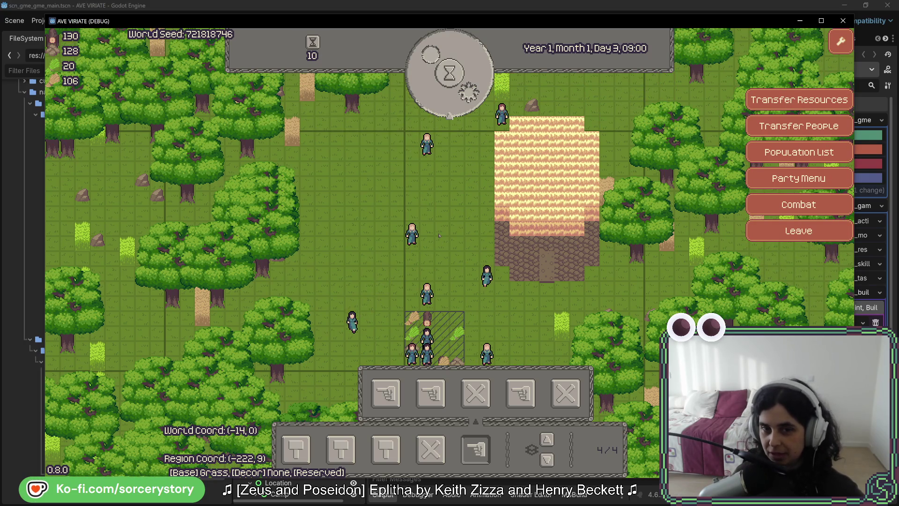
left_click(307, 444)
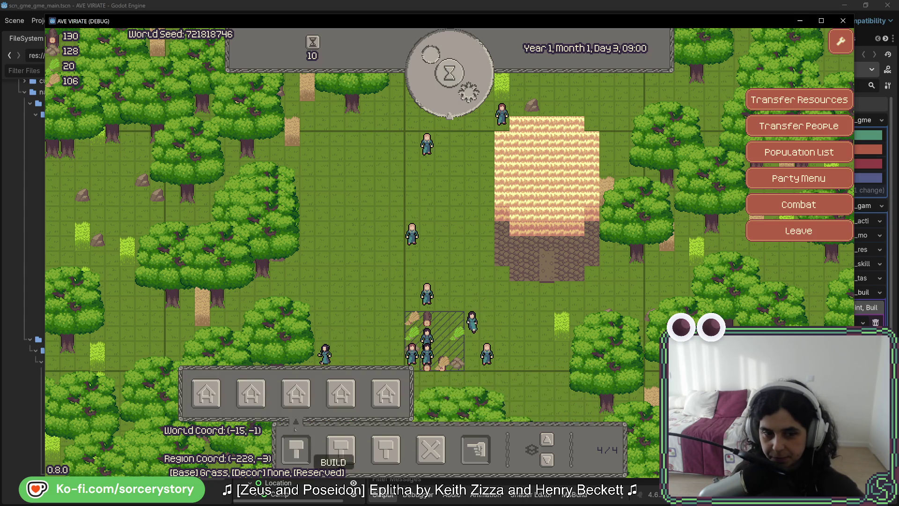
mouse_move(368, 300)
left_mouse_down()
mouse_move(369, 323)
mouse_move(369, 155)
mouse_move(367, 174)
left_mouse_up()
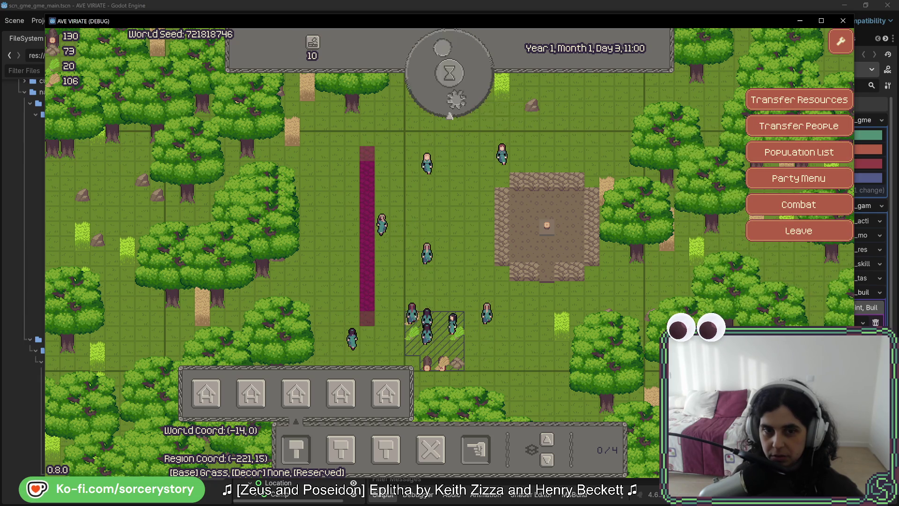
left_click(449, 72)
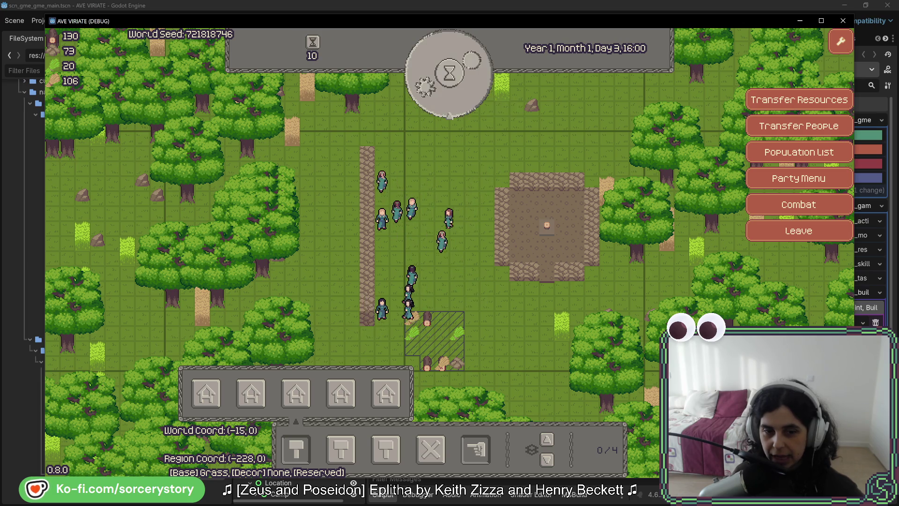
Place a crafting bench beside the path, pass an hour, and inspect the nearby pile and villager.
left_click(386, 450)
left_click(425, 397)
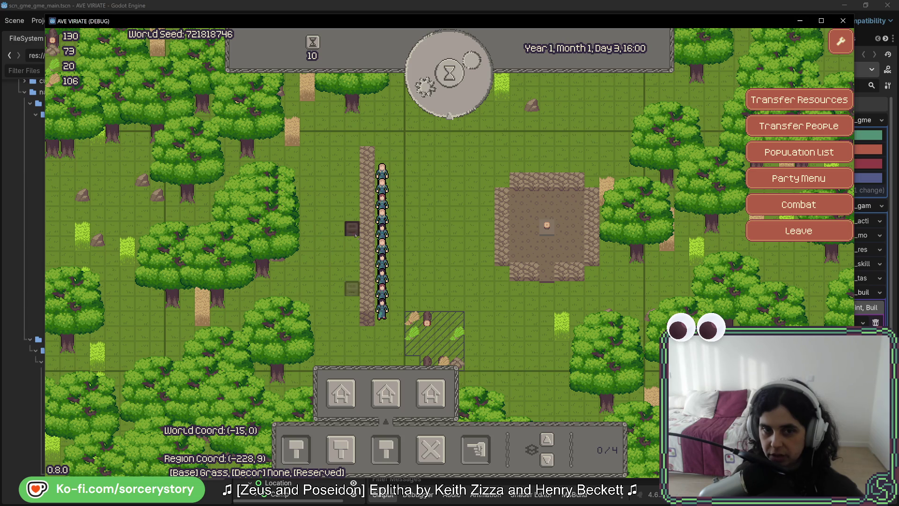
left_click(352, 228)
left_click(450, 72)
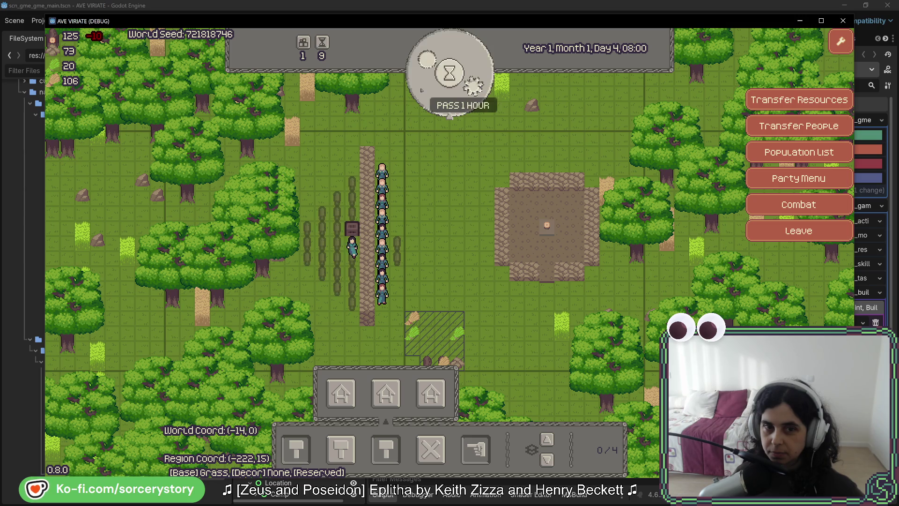
left_click(367, 310)
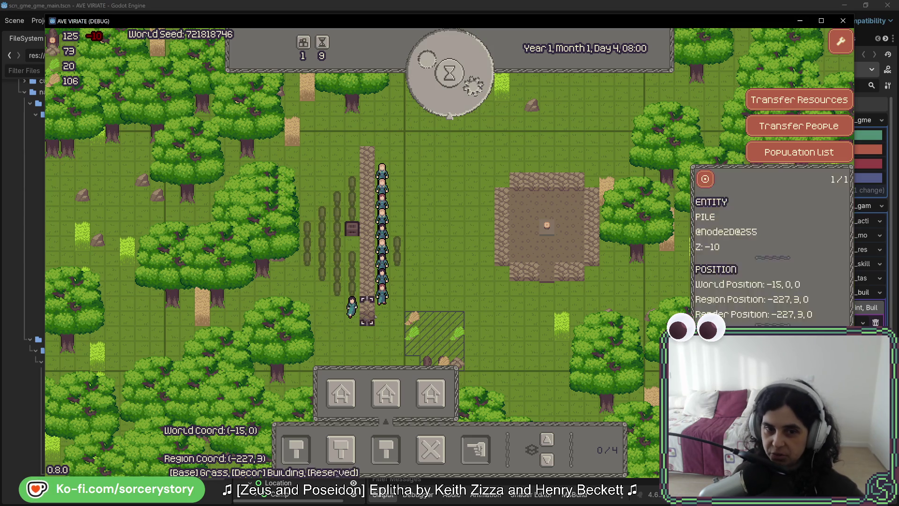
left_click(352, 307)
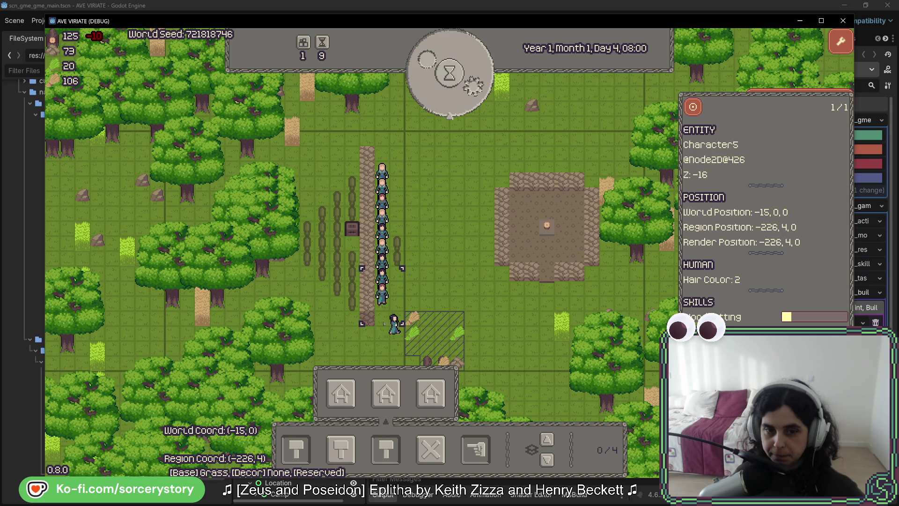
key("Escape")
Designate the forest east of the camp for extraction and pass four hours to 12:00.
key("d")
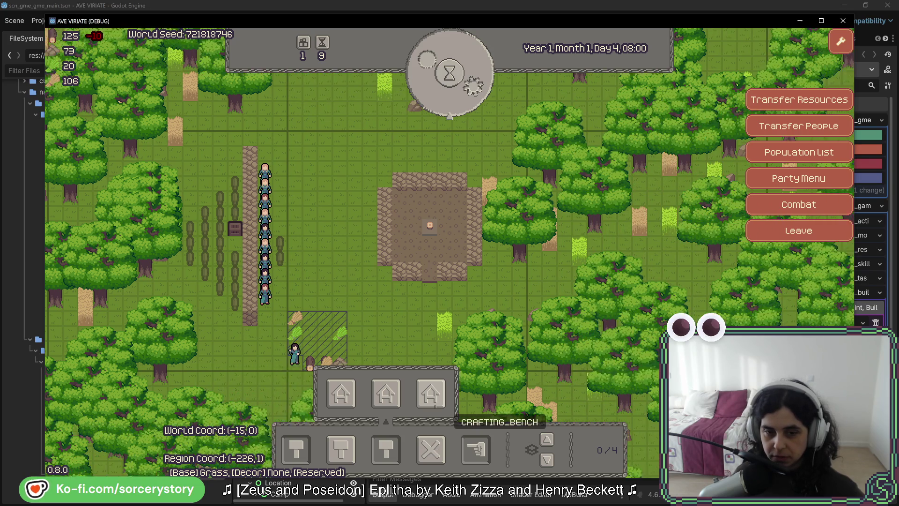
key("d")
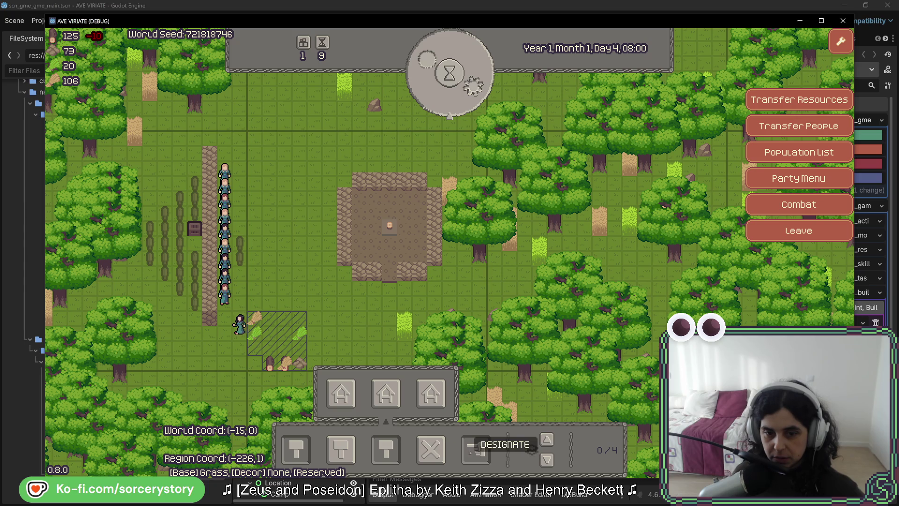
left_click(476, 447)
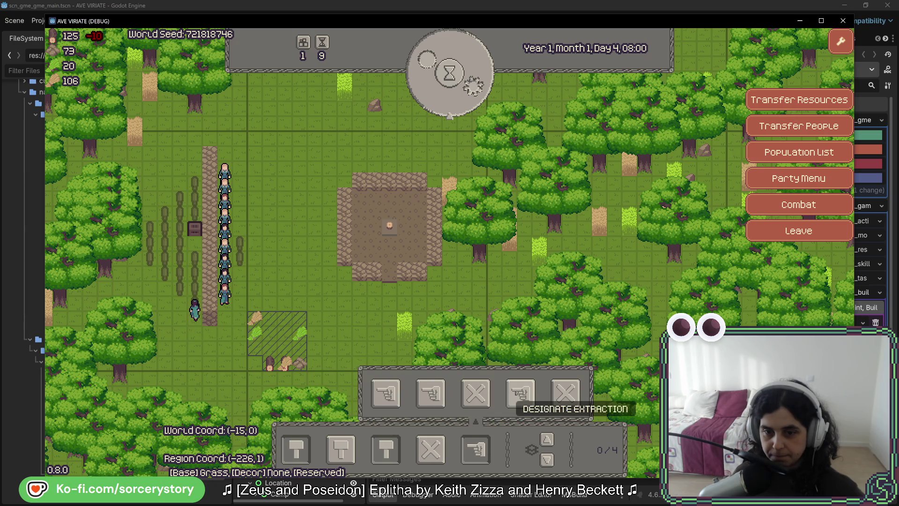
left_click(519, 392)
left_click_drag(445, 140, 679, 232)
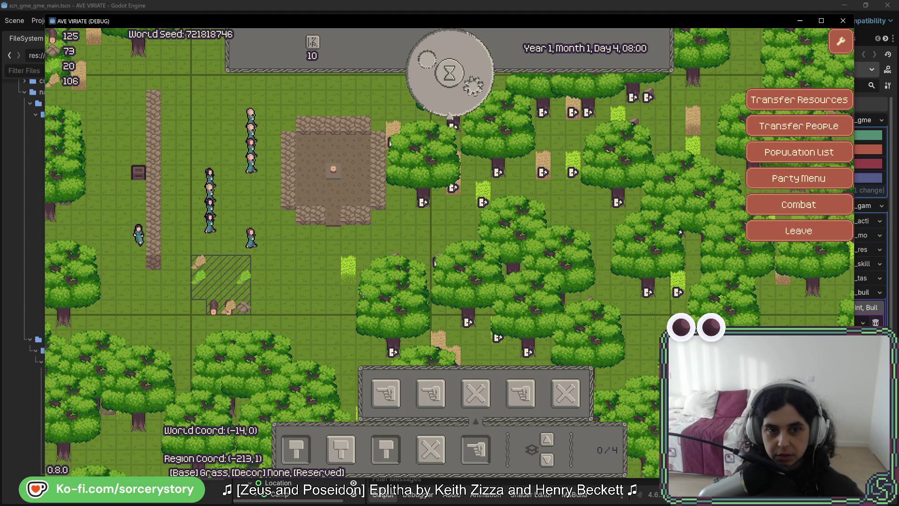
key("a")
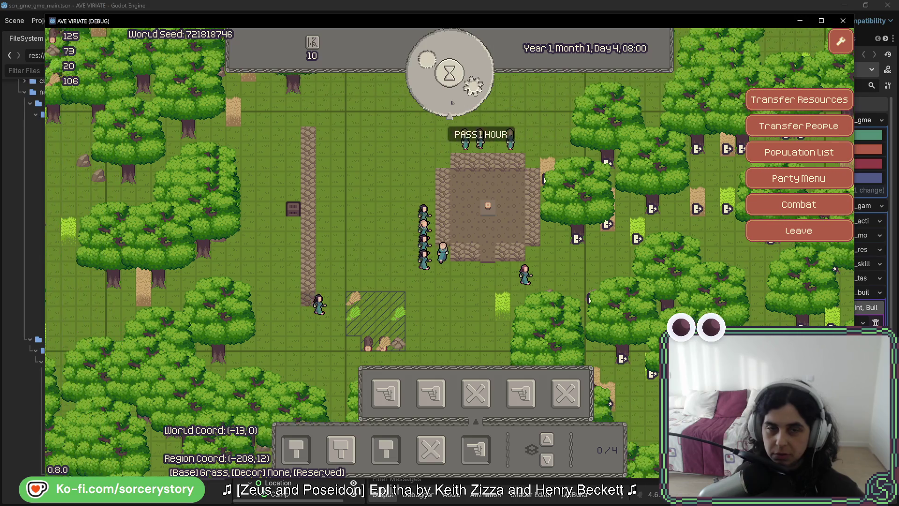
left_click(451, 102)
left_click(452, 103)
left_click(451, 105)
left_click(449, 110)
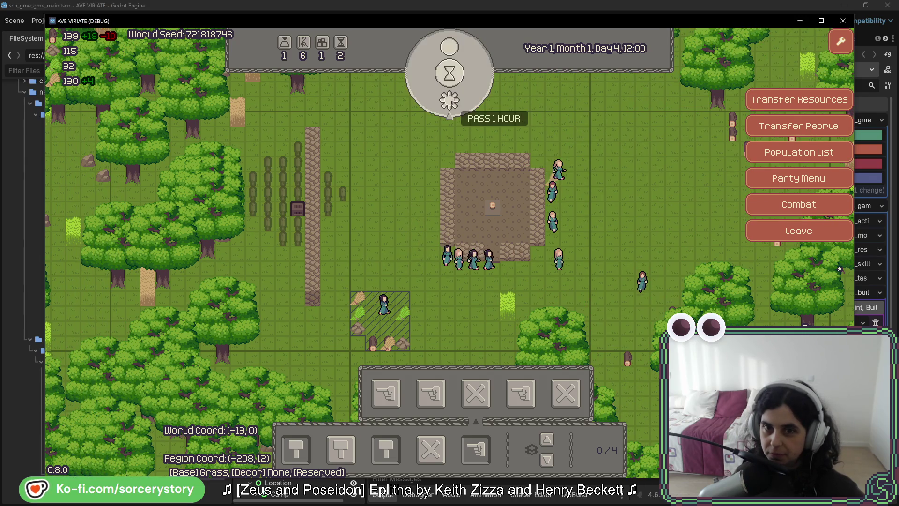
Inspect the resource pile beside the fields and the oak on tile -15,0.
key("a")
left_click(311, 220)
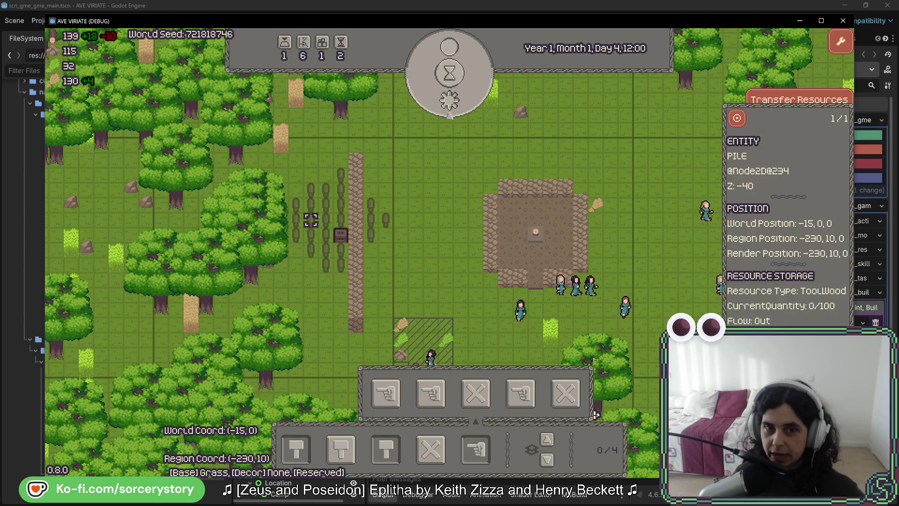
left_click(398, 224)
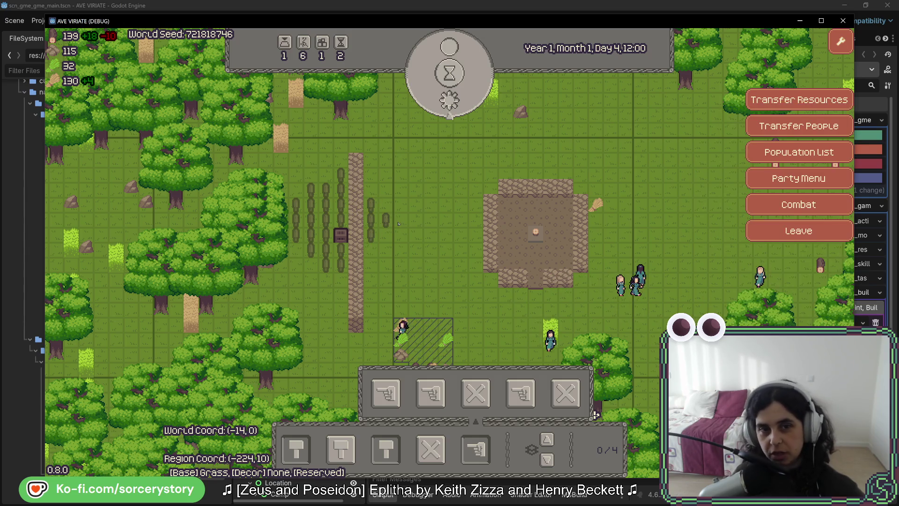
left_click(356, 227)
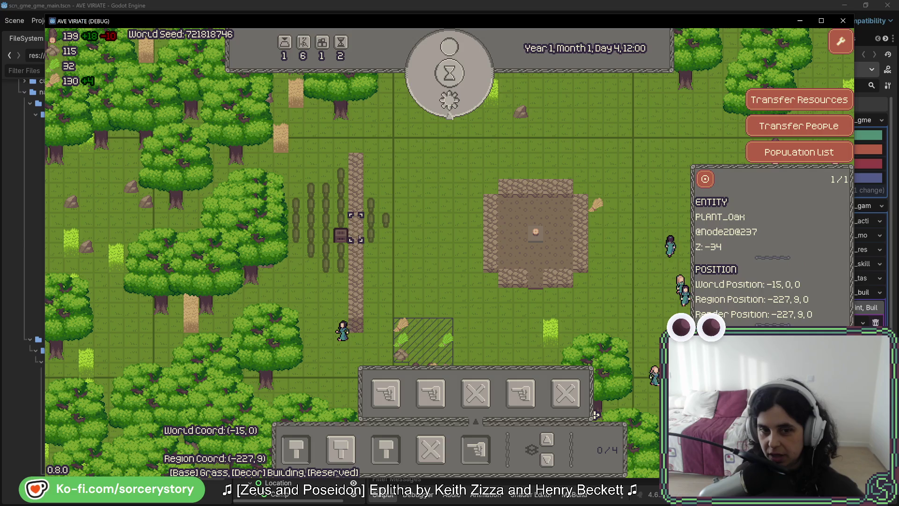
left_click(388, 259)
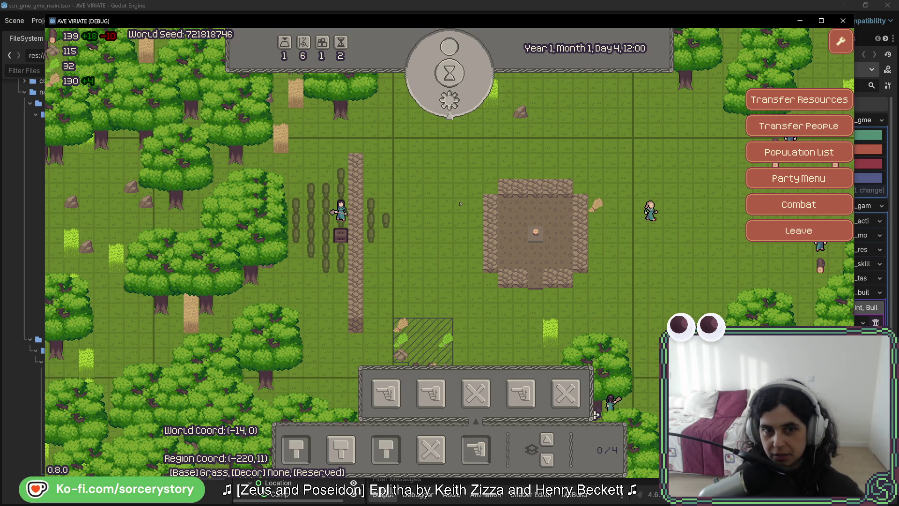
left_click(334, 217)
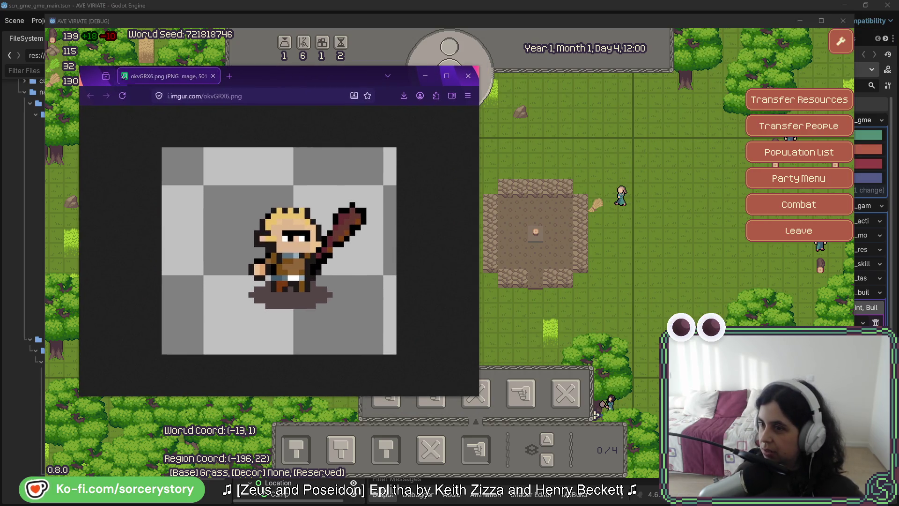
Arrange the blond sprite okvGRX6.png and helmeted swordsman kg4QUO.png windows side by side.
left_click_drag(540, 64, 648, 65)
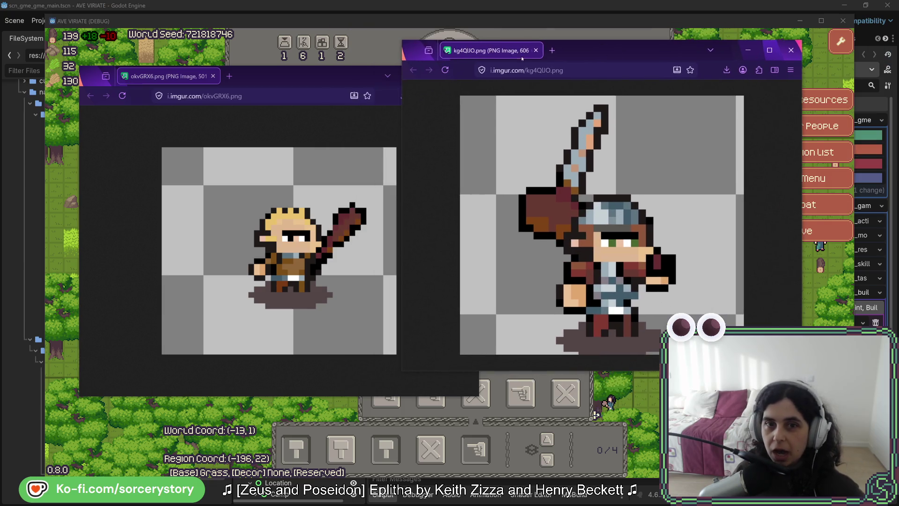
left_click_drag(281, 74, 213, 47)
left_click_drag(596, 53, 626, 44)
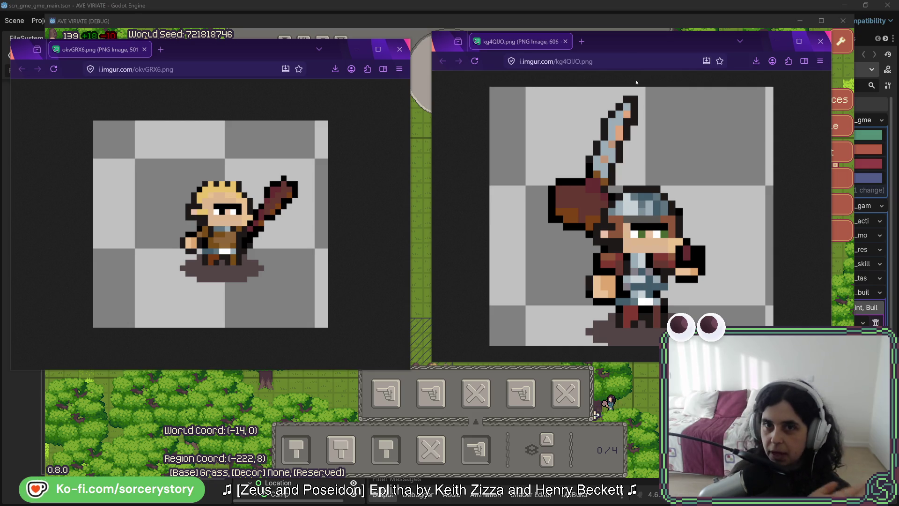
left_click_drag(629, 47, 617, 41)
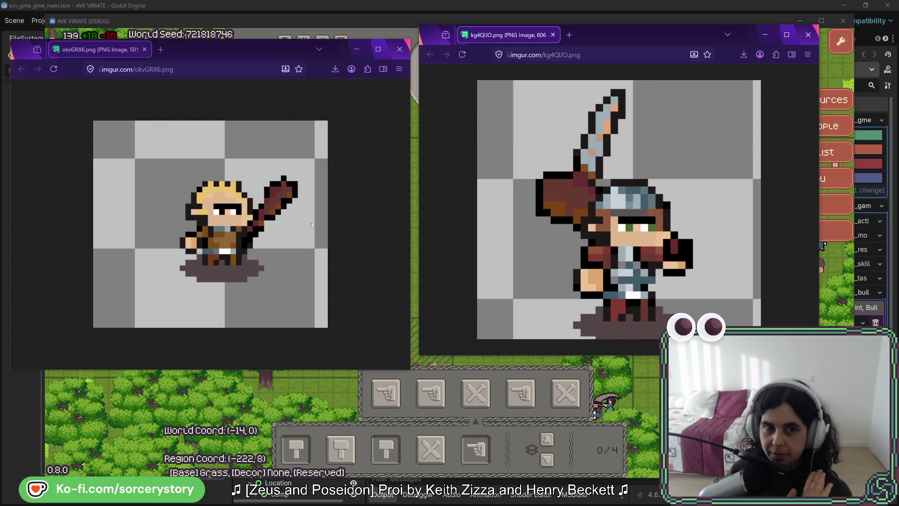
Realign the blond and helmeted sprite windows and zoom the helmeted sprite out to 30%.
left_click_drag(248, 52, 251, 43)
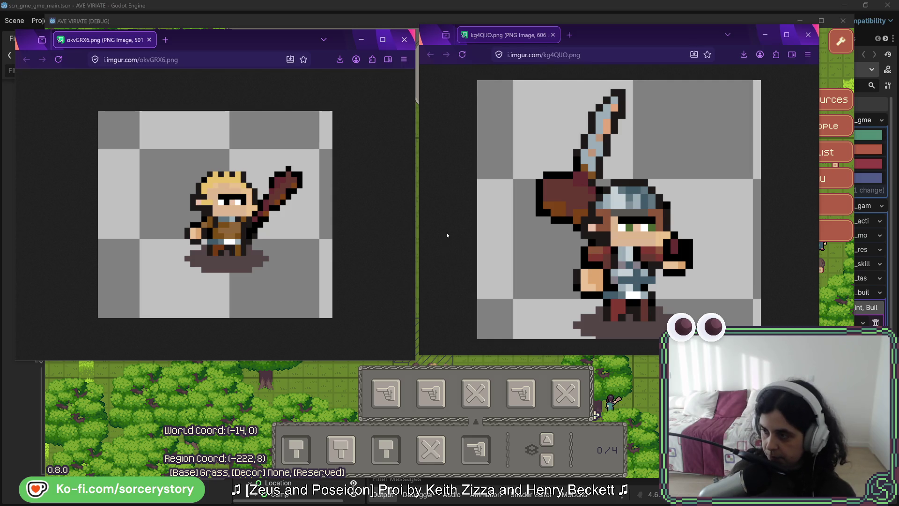
left_click_drag(610, 35, 611, 24)
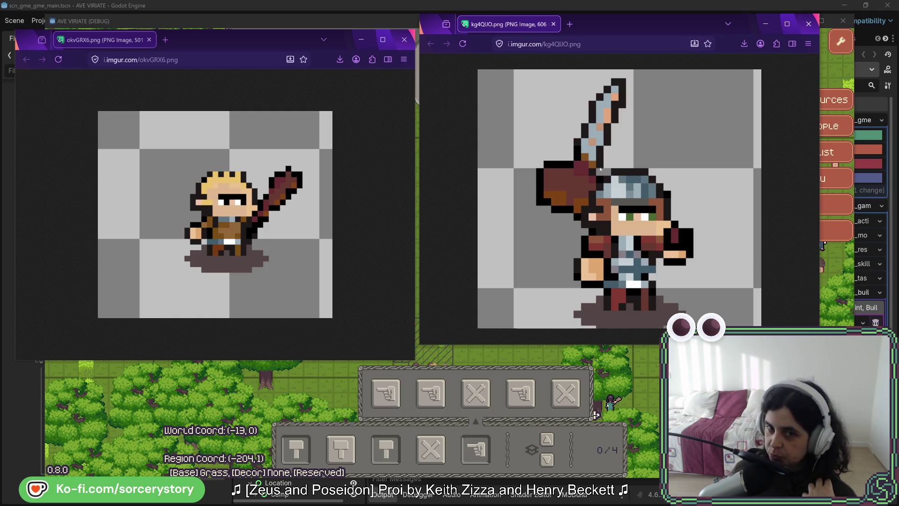
scroll(605, 225, "down", 5, "ctrl")
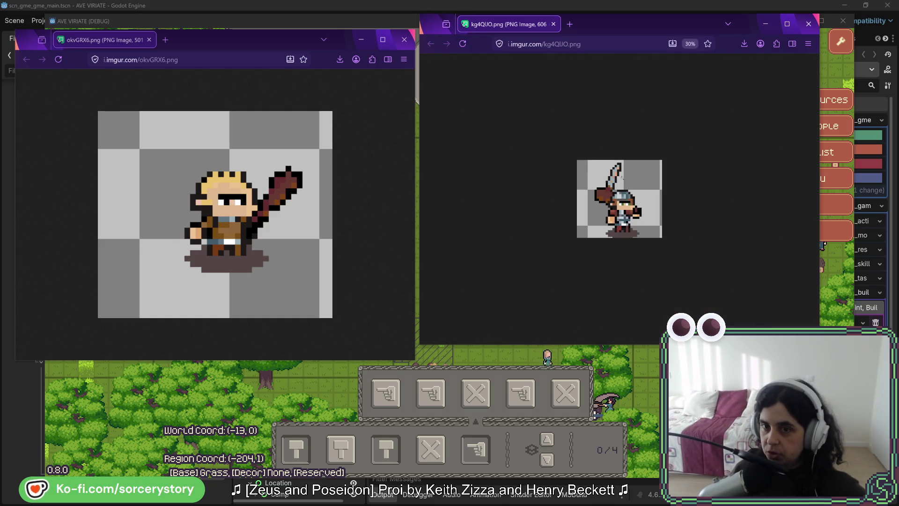
scroll(298, 204, "down", 5, "ctrl")
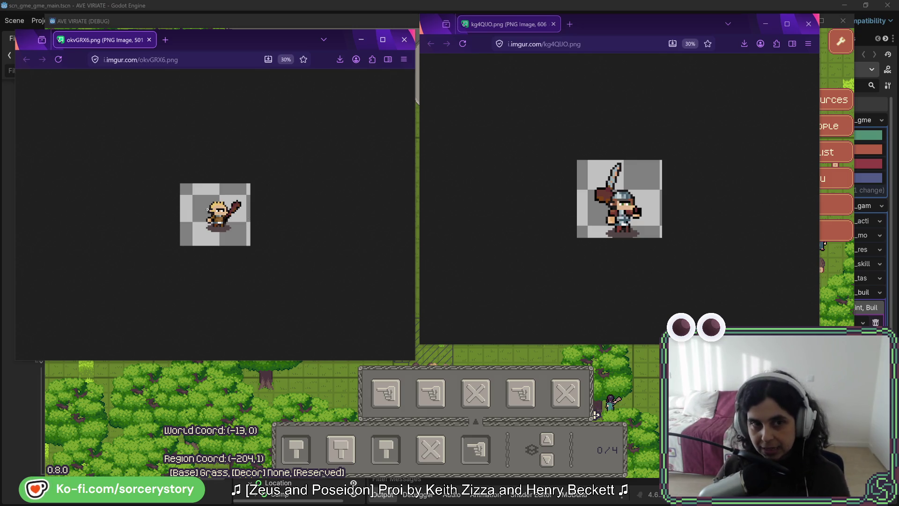
scroll(244, 226, "up", 5, "ctrl")
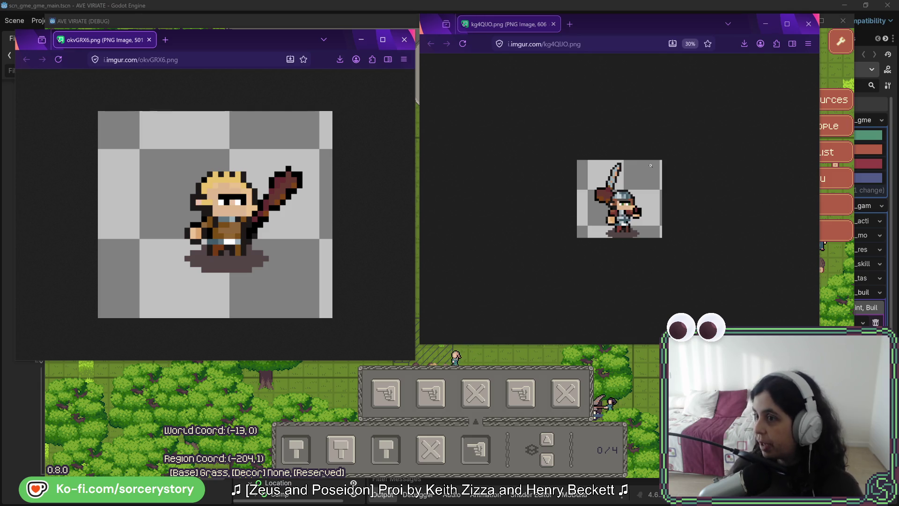
left_click_drag(632, 21, 633, 16)
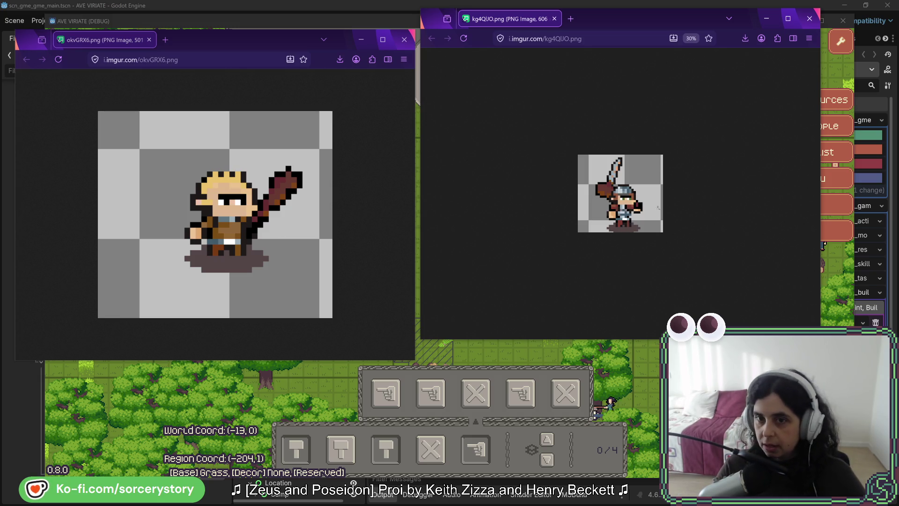
Scroll the sprite view back up, then bring the running Ave Viriate game to the front.
scroll(629, 214, "up", 1)
scroll(629, 216, "up", 3)
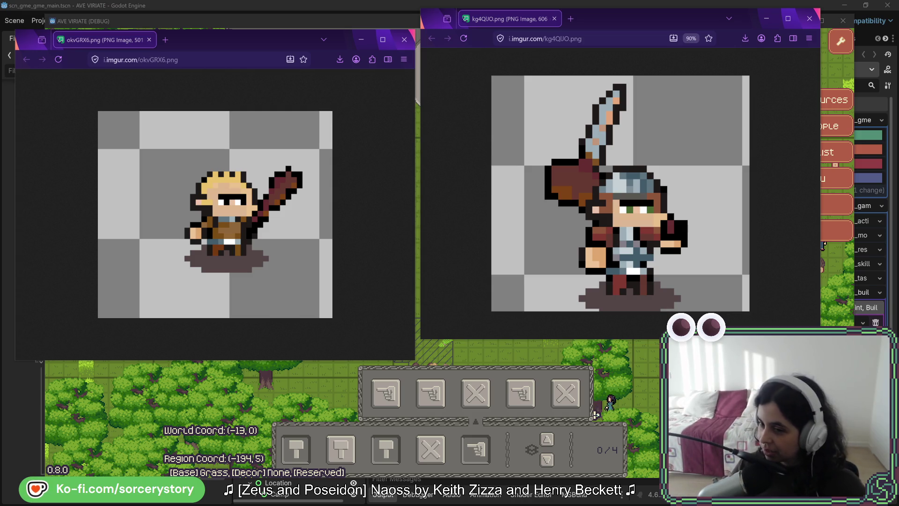
left_click(467, 351)
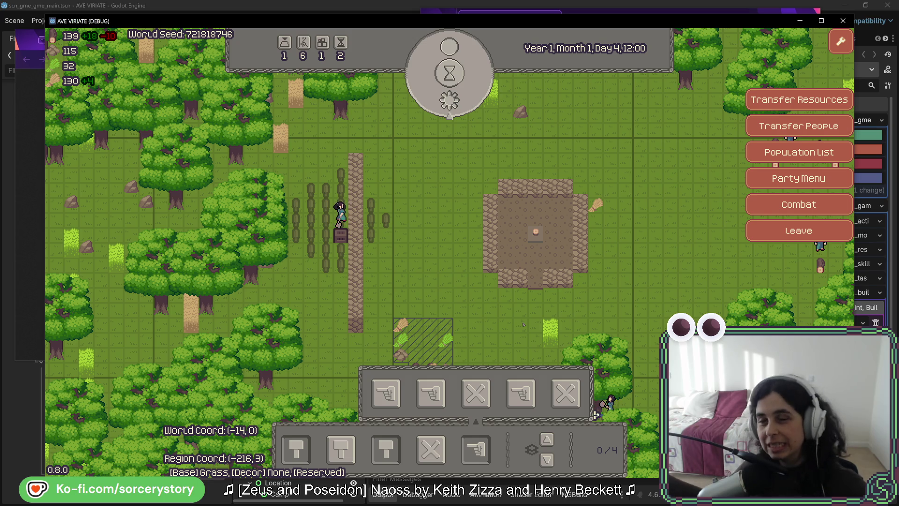
Pan the settlement map with WASD to recentre the stone square.
key("s")
key("d")
key("s")
key("d")
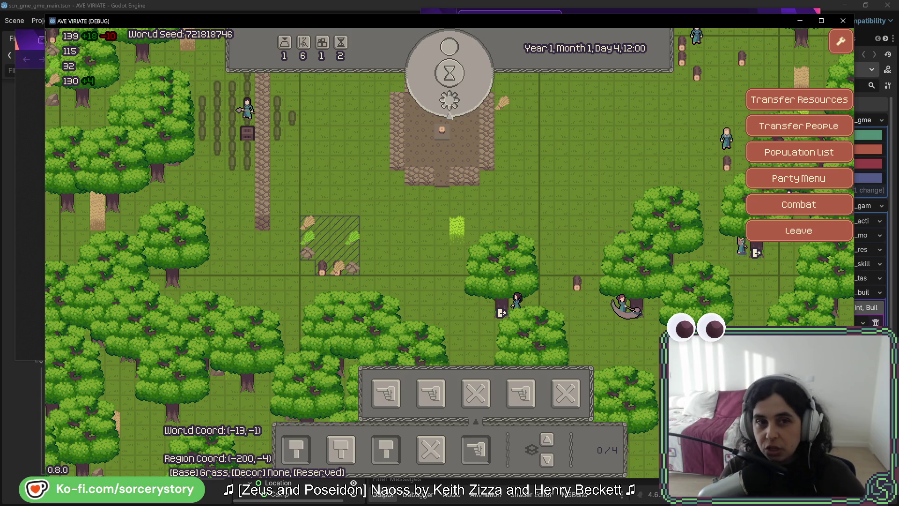
key("w")
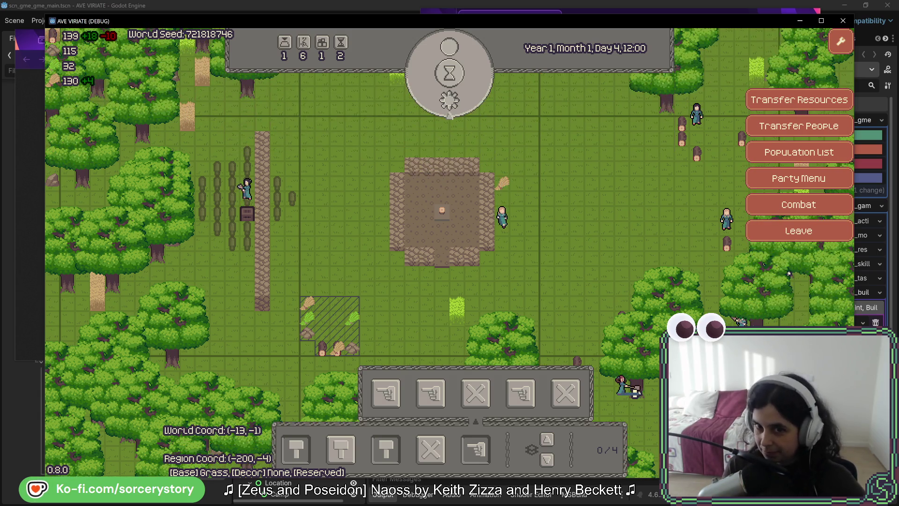
Inspect the entity details of an oak, the wood pile and a grass tile, then close them.
left_click(789, 274)
left_click(789, 273)
left_click(789, 273)
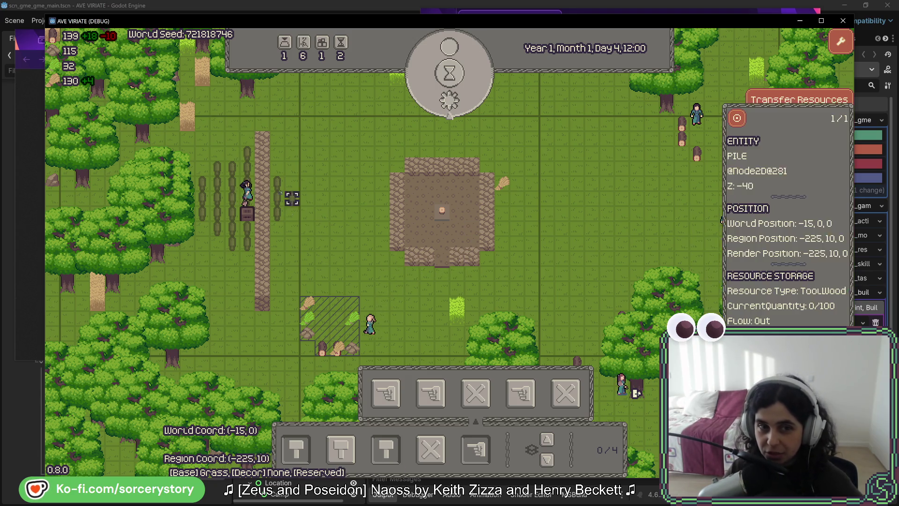
left_click(789, 273)
left_click(457, 310)
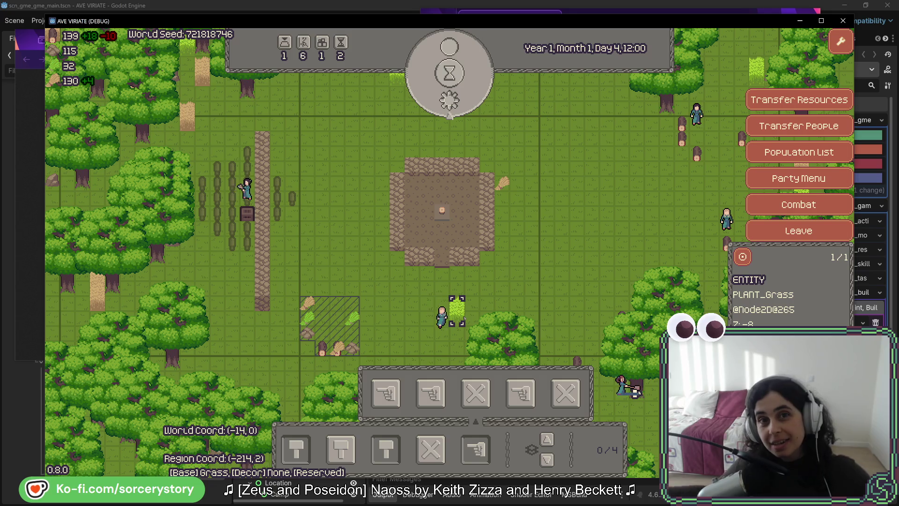
right_click(789, 273)
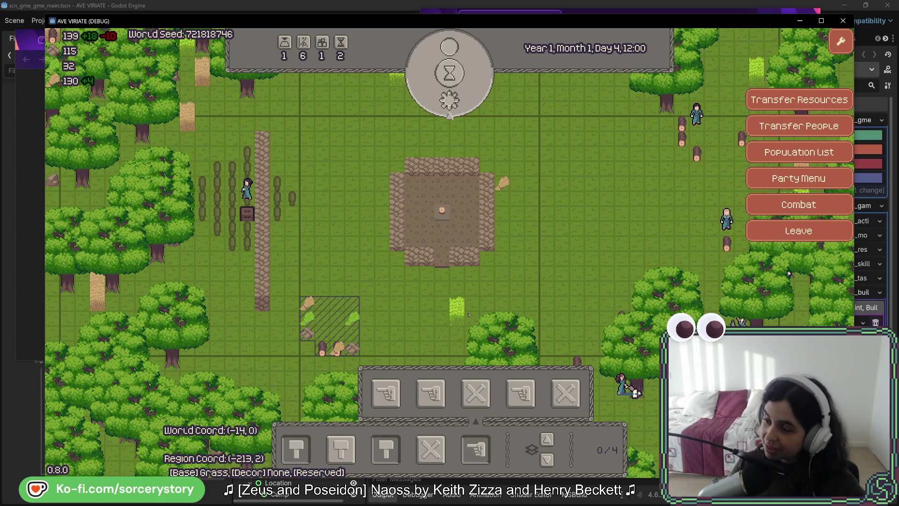
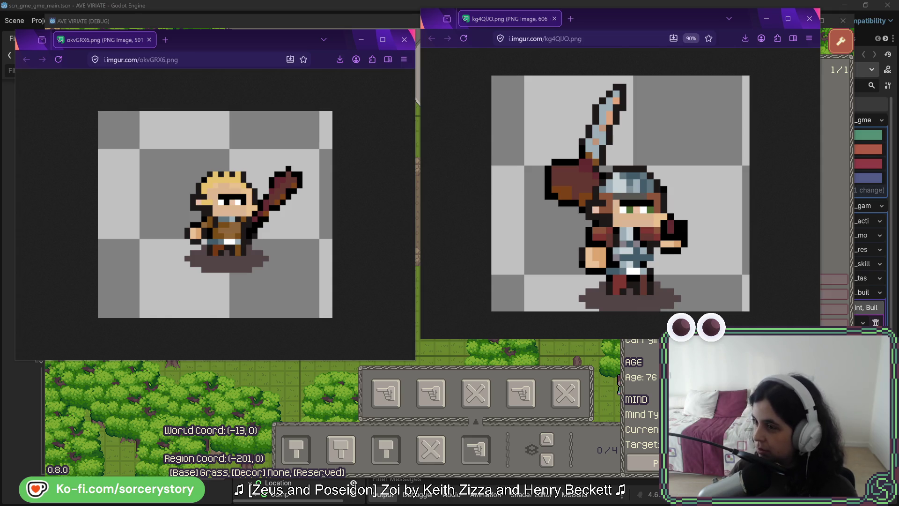
Bring the Long Gone Steam page into view, watch its trailer, then raise the blond sprite image.
left_click_drag(344, 0, 344, 88)
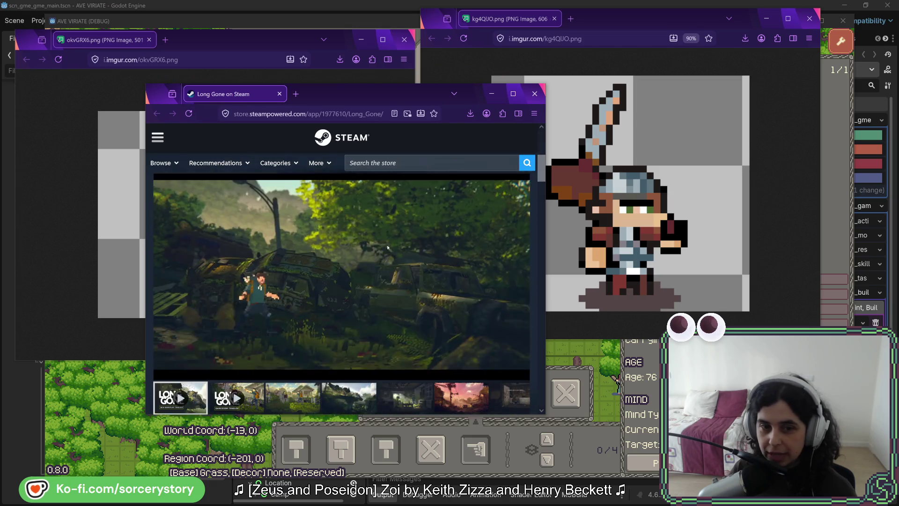
scroll(387, 255, "up", 1)
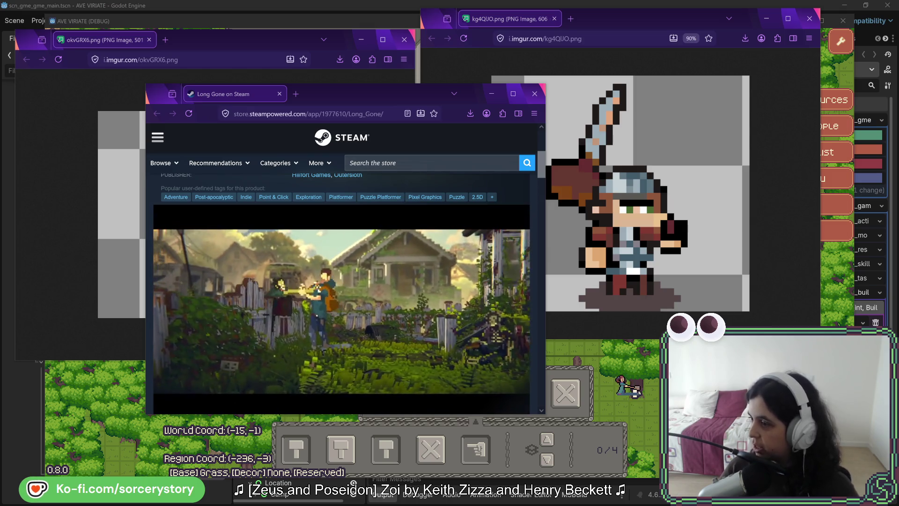
left_click(281, 40)
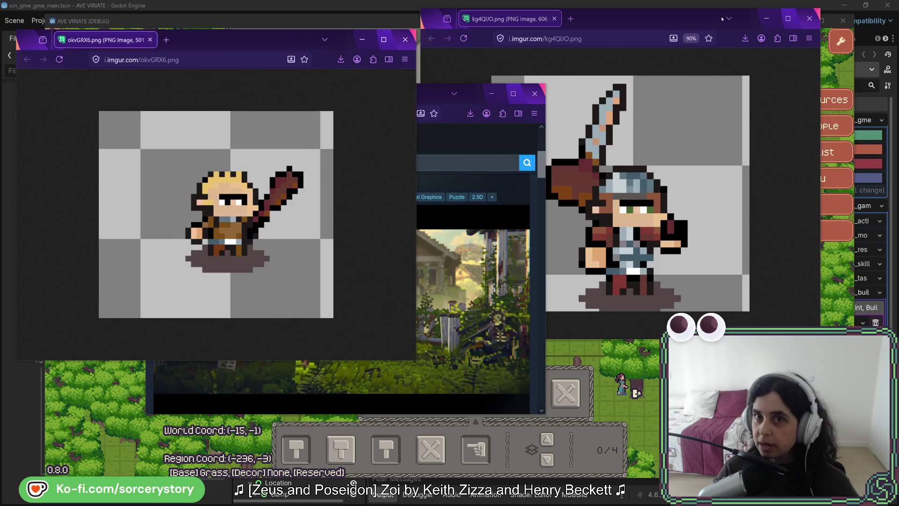
Raise the armored sprite image to compare both sprites, then put the Long Gone page back in front.
left_click(666, 27)
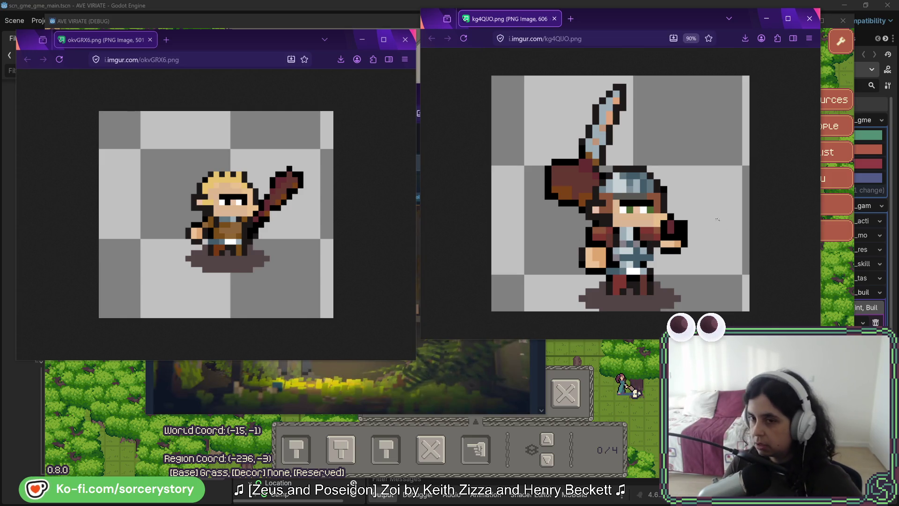
mouse_move(870, 155)
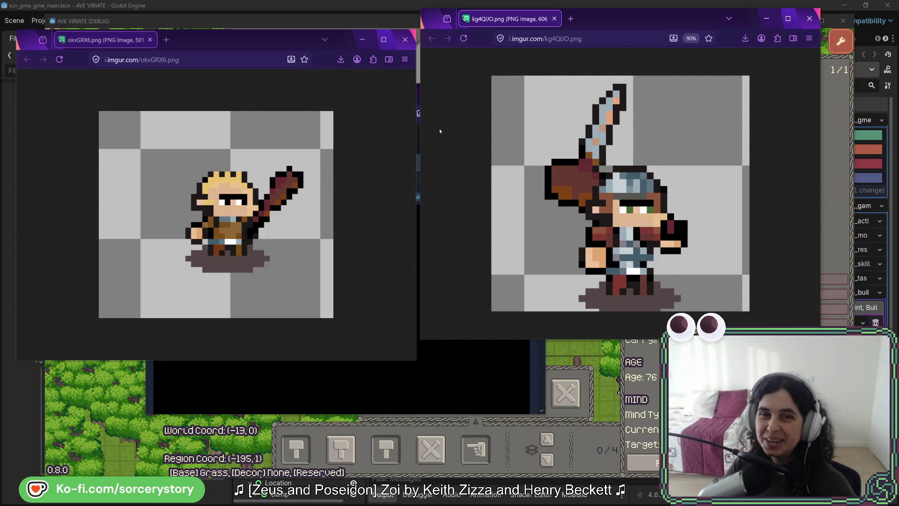
left_click(417, 359)
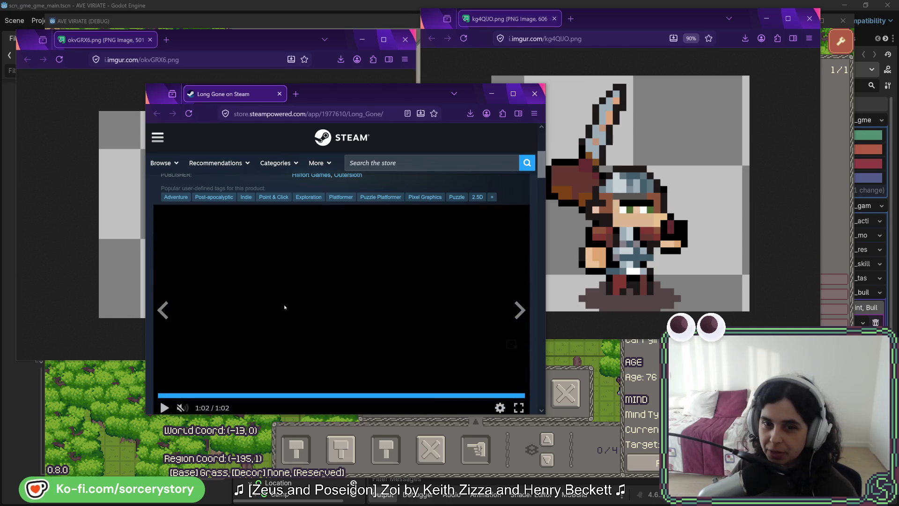
scroll(444, 318, "down", 1)
Open the fourth Long Gone screenshot full-size in a new tab, pan around it, then start the REPLACED trailer.
left_click(354, 384)
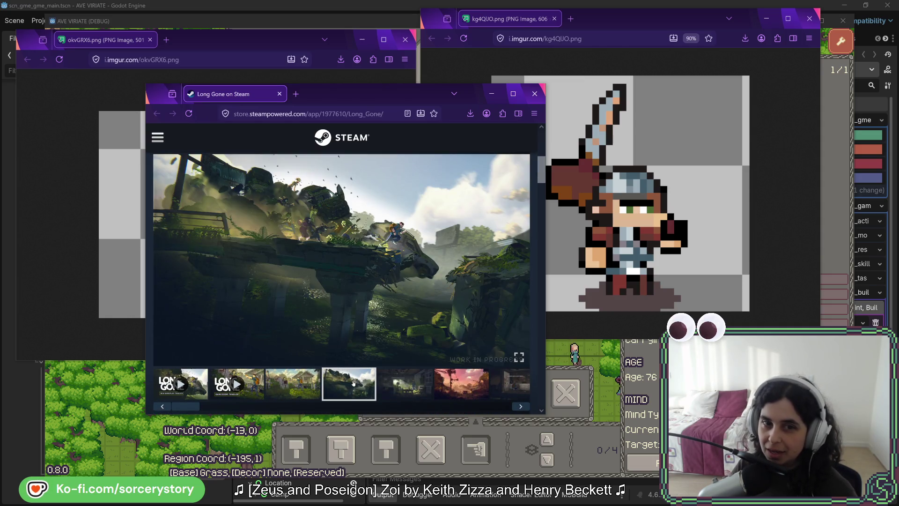
right_click(409, 242)
left_click(416, 247)
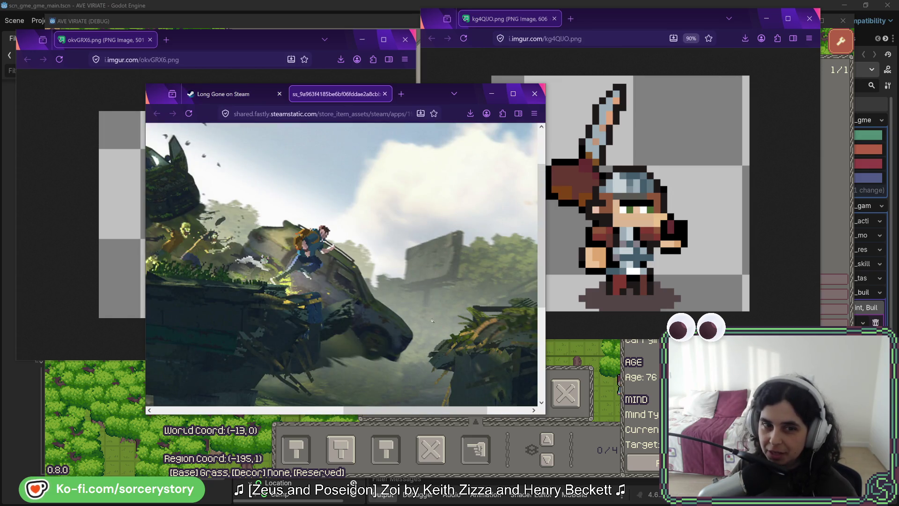
scroll(432, 320, "left", 5)
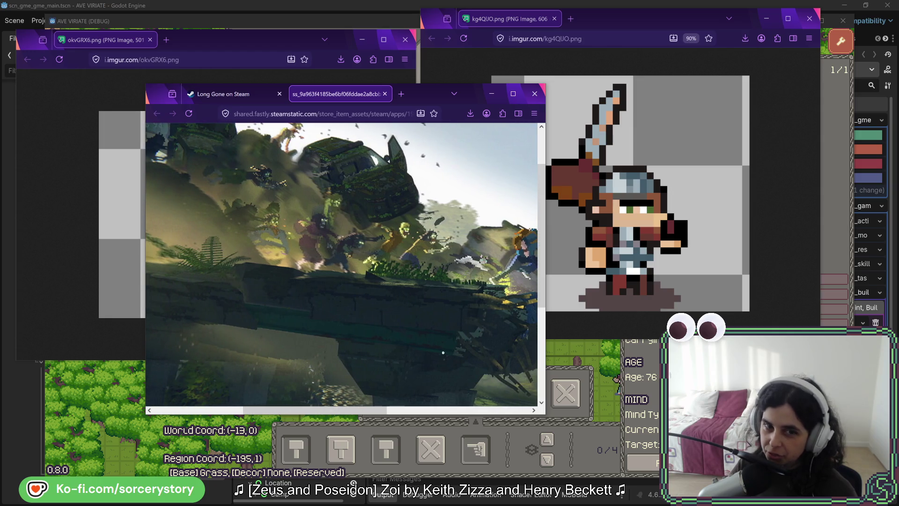
middle_click(401, 310)
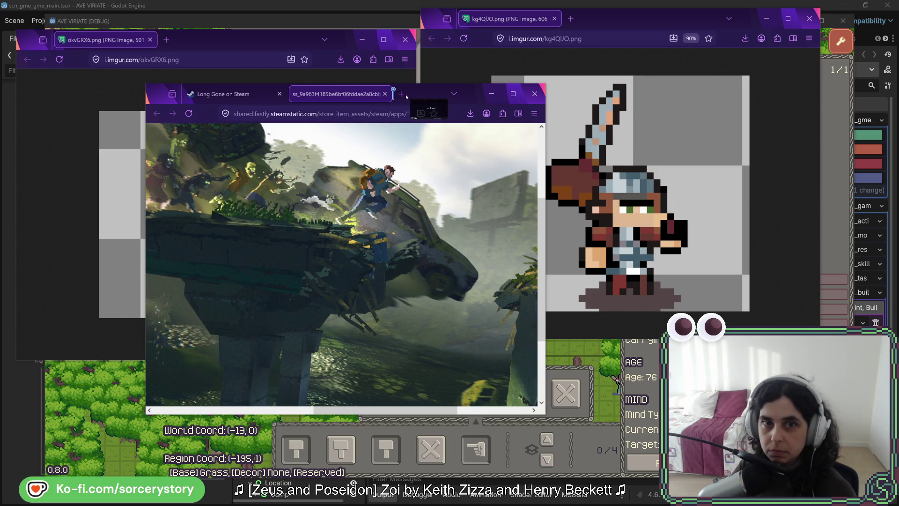
left_click(160, 348)
Skip ahead in the REPLACED trailer and enlarge the browser window.
left_click(201, 334)
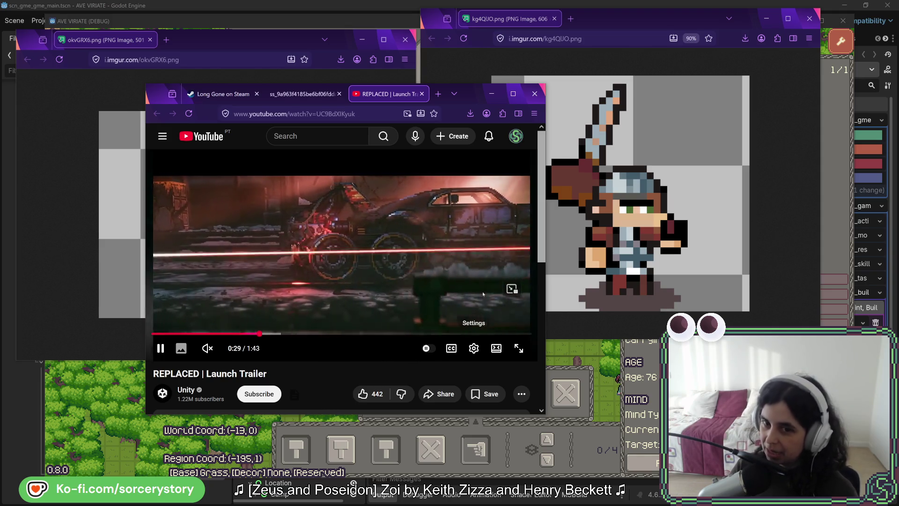
left_click_drag(545, 415, 680, 457)
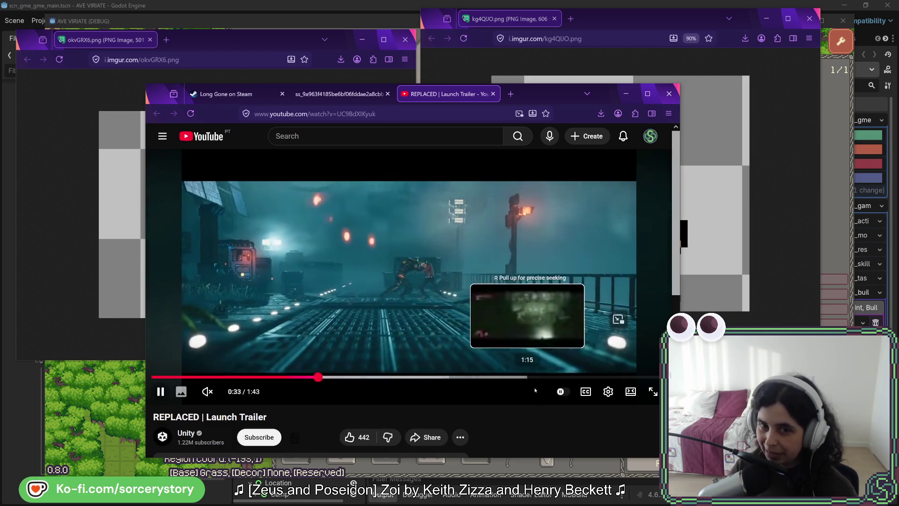
mouse_move(507, 406)
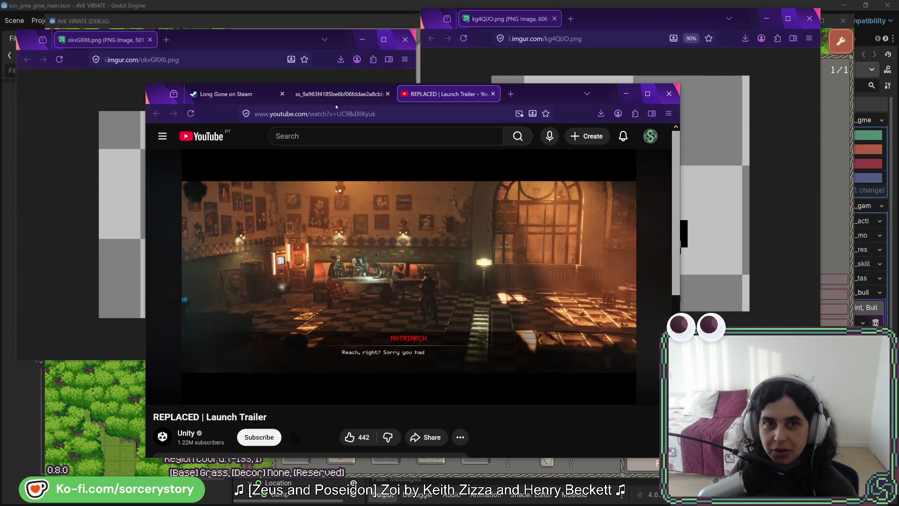
Glance at the full-size Long Gone screenshot, return to the trailer, and replay it from 0:35.
left_click(335, 95)
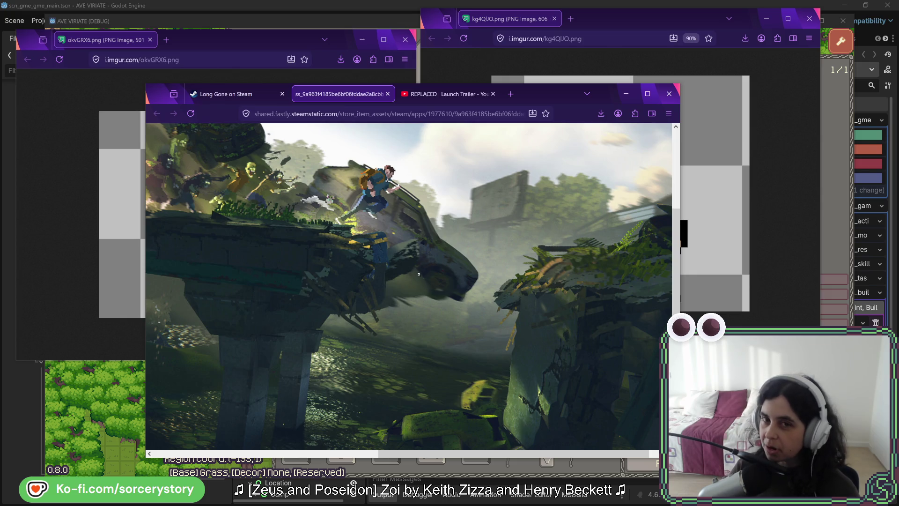
left_click(443, 101)
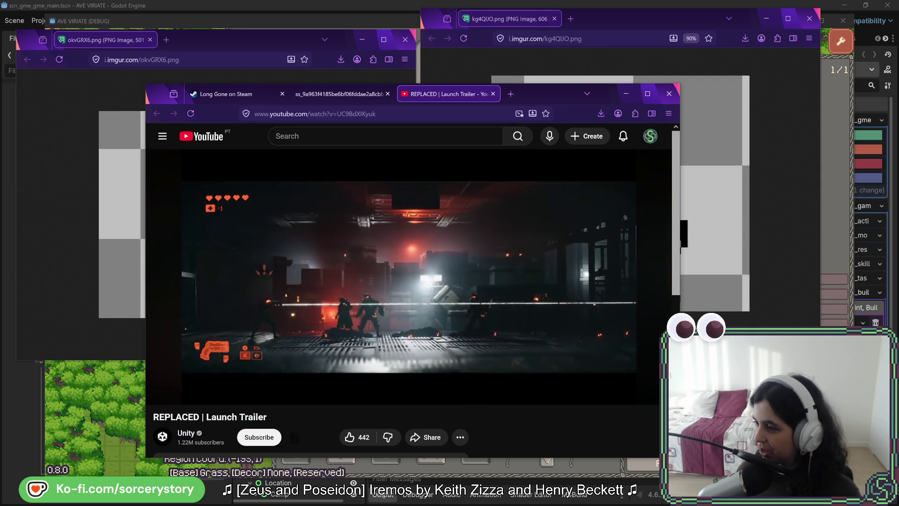
mouse_move(497, 358)
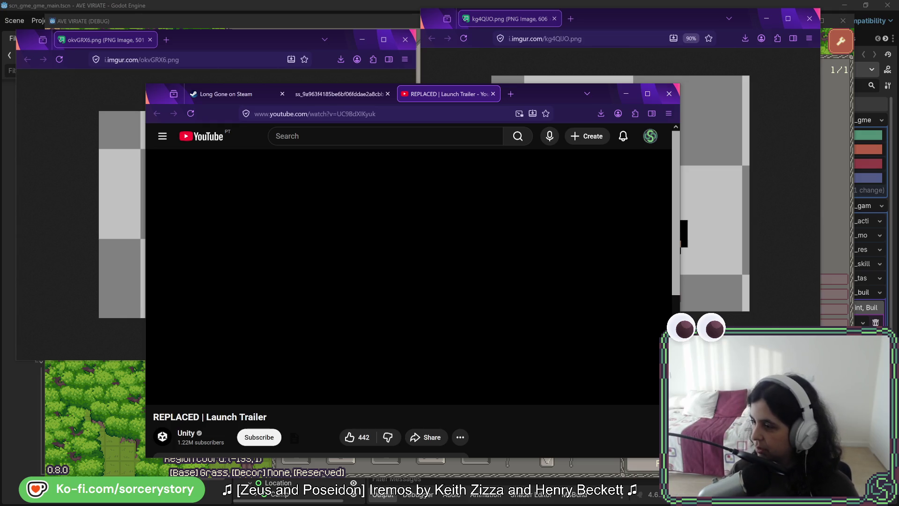
mouse_move(518, 317)
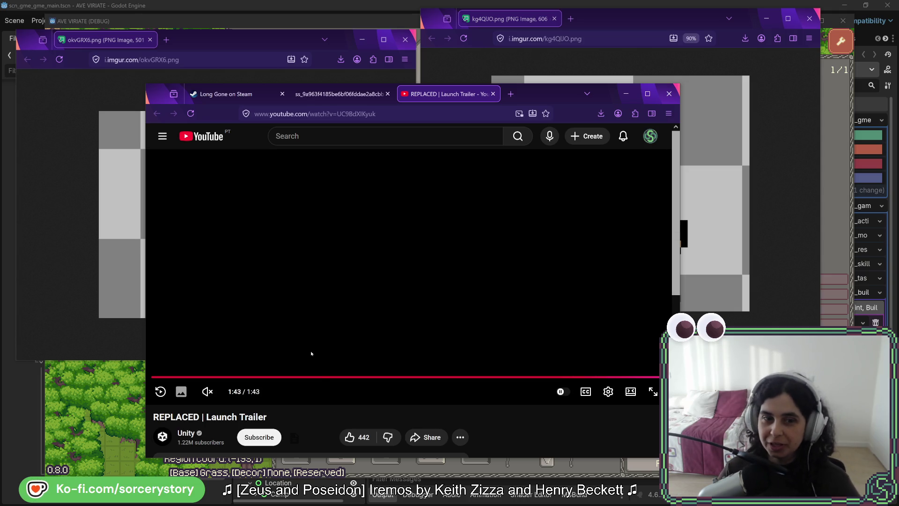
left_click(321, 377)
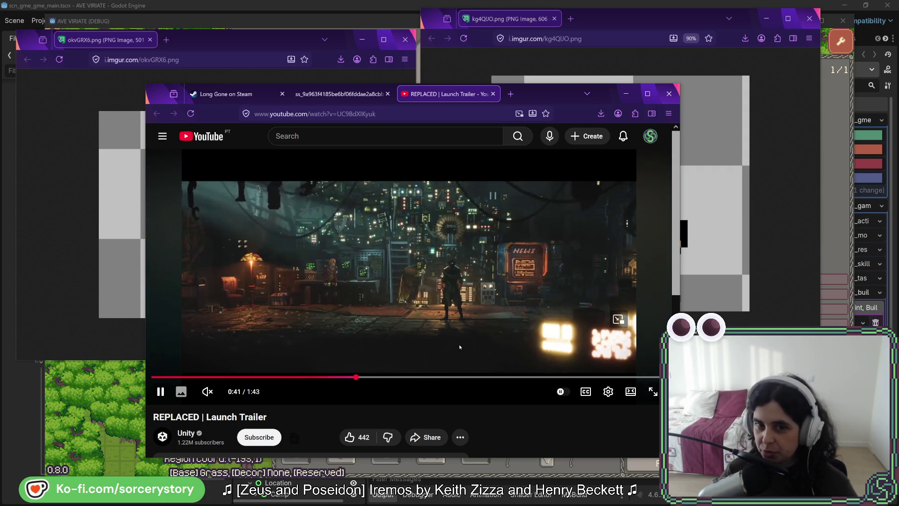
Rewind the REPLACED trailer to the rain scene, pause it, then scrub to the Tower District scene.
key("Left")
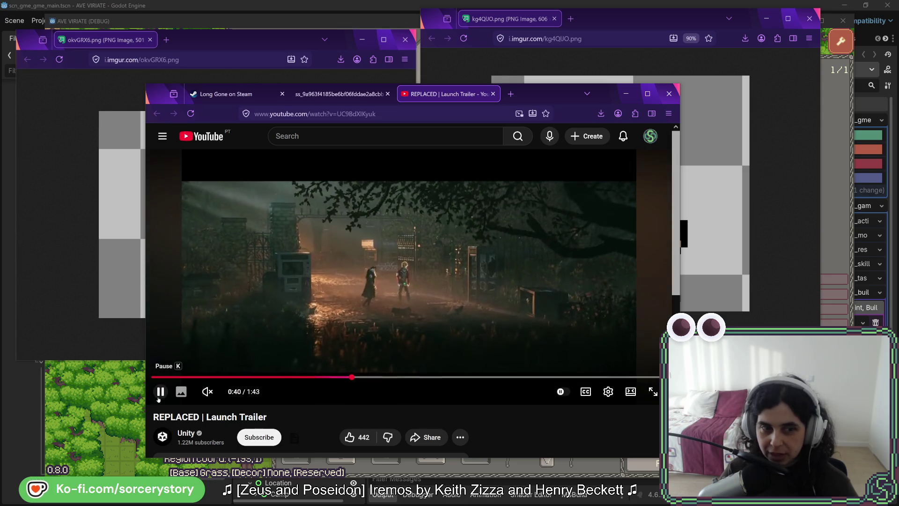
key("k")
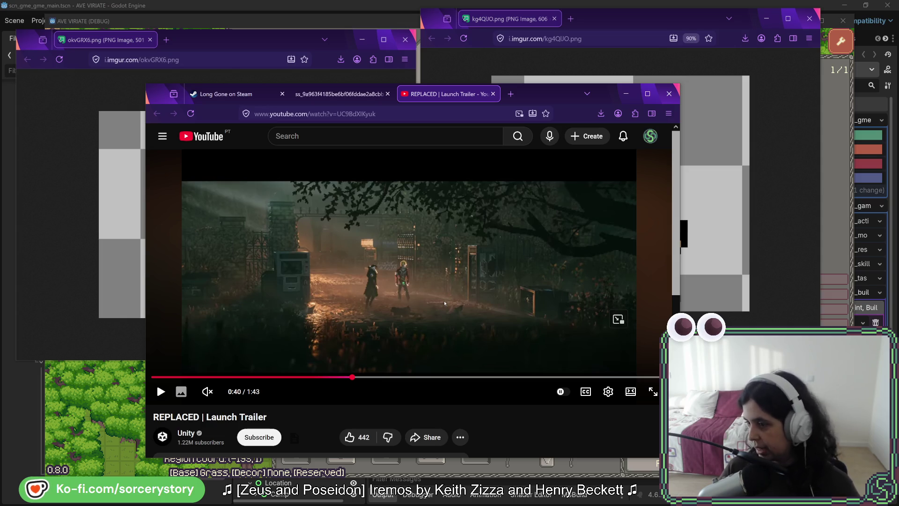
left_click_drag(373, 377, 394, 379)
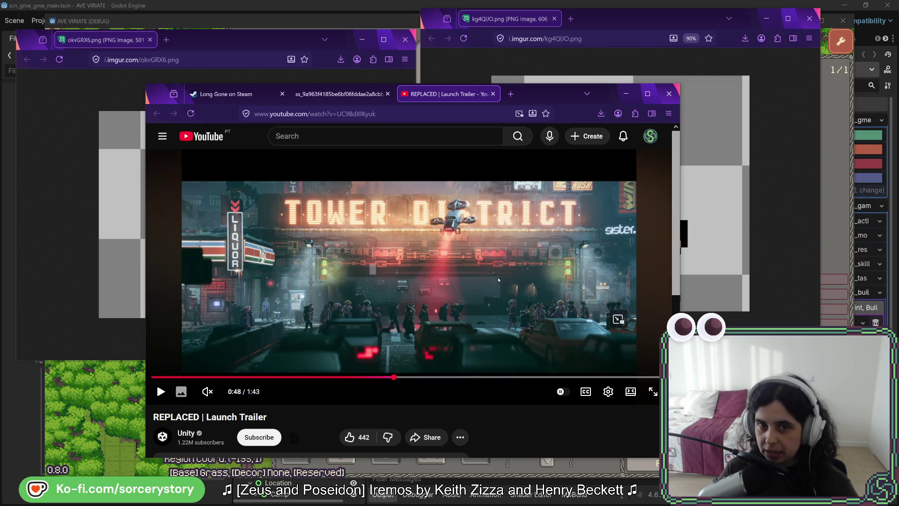
Jump the trailer ahead through 0:57, 1:05, 1:11, 1:18 and 1:23 to 1:28, then show the Long Gone page.
left_click(435, 377)
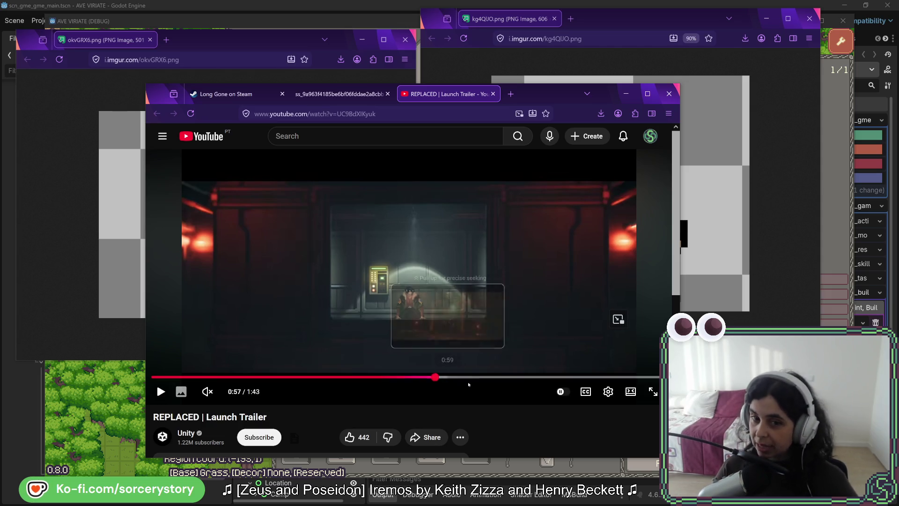
left_click(475, 377)
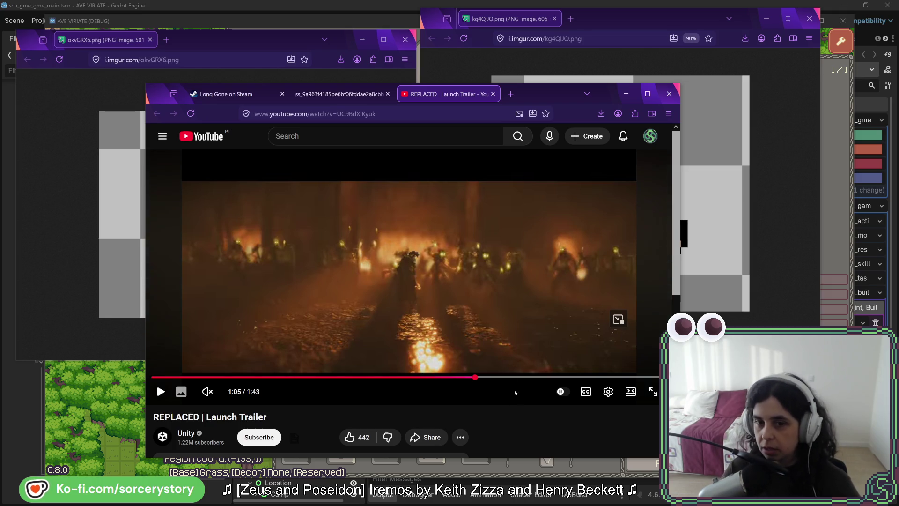
left_click(508, 377)
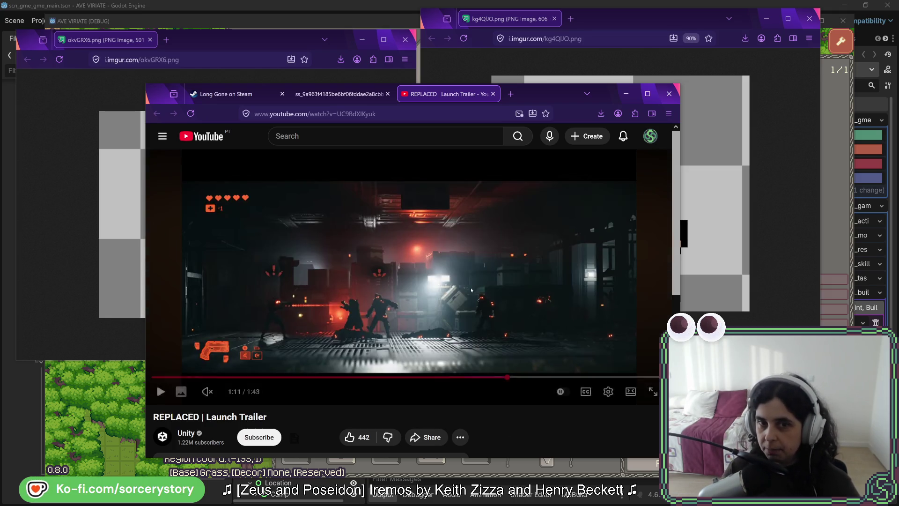
left_click(524, 378)
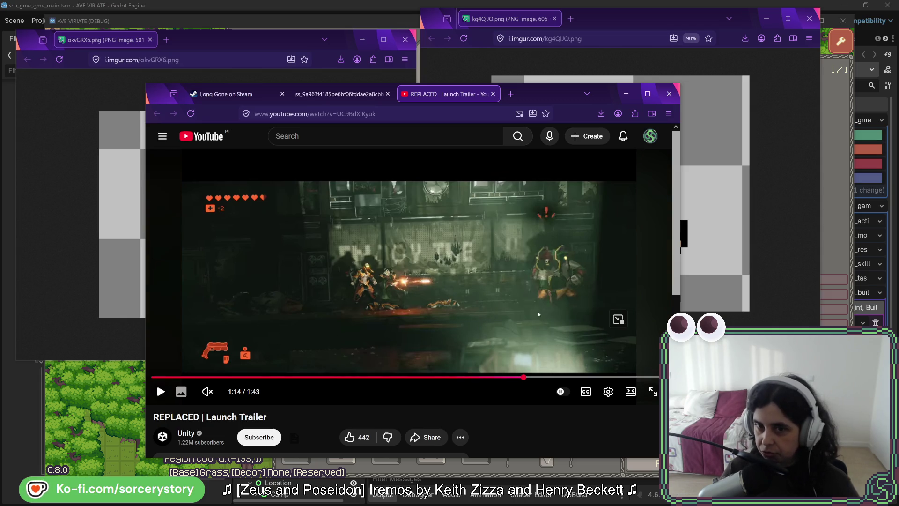
left_click(541, 377)
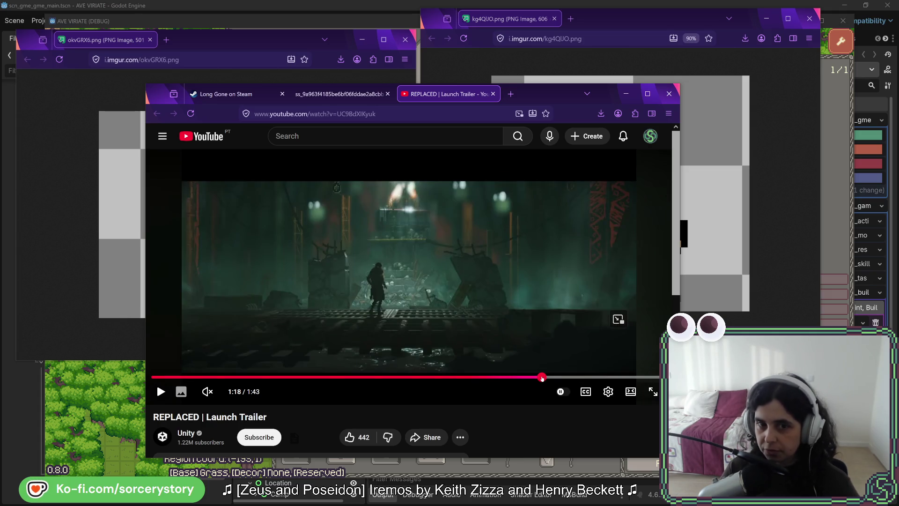
left_click(565, 377)
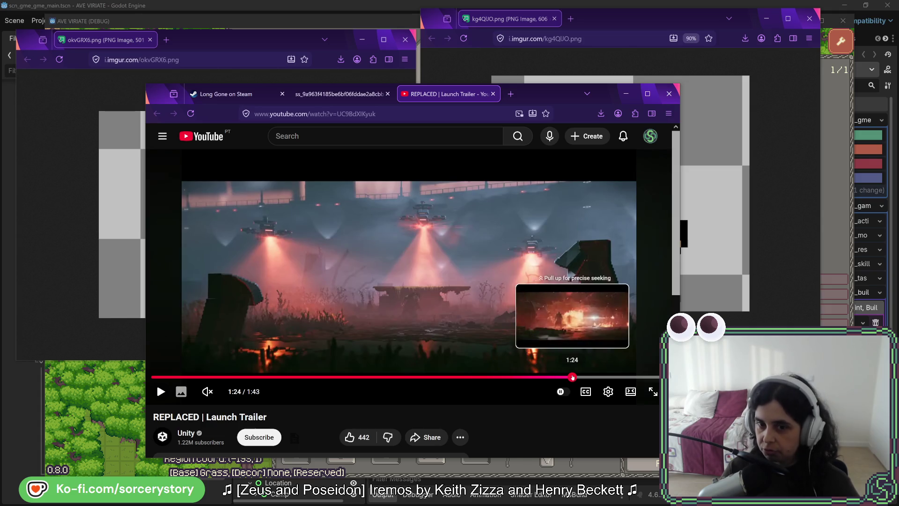
left_click(572, 377)
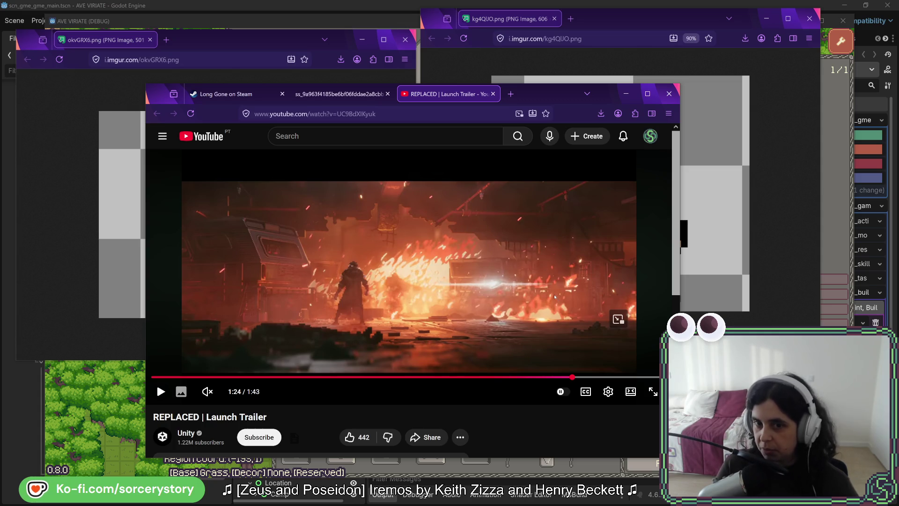
left_click(593, 376)
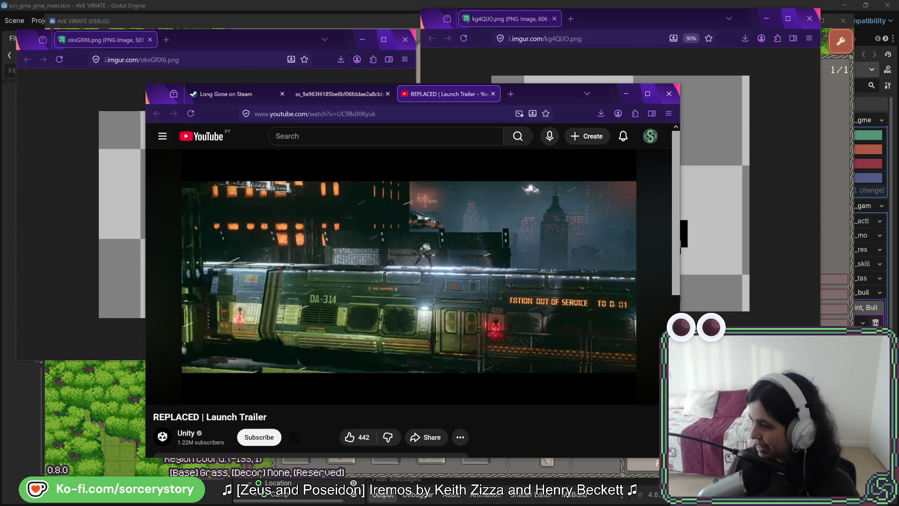
mouse_move(555, 252)
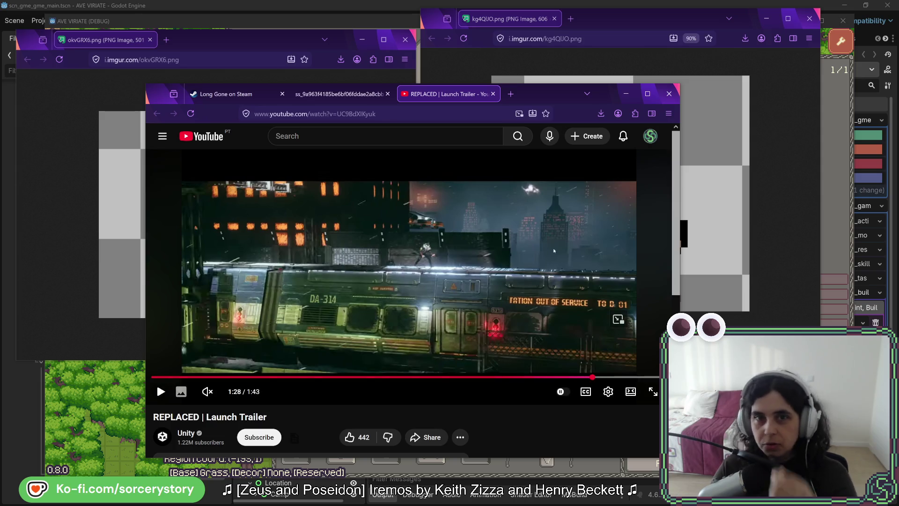
left_click(229, 94)
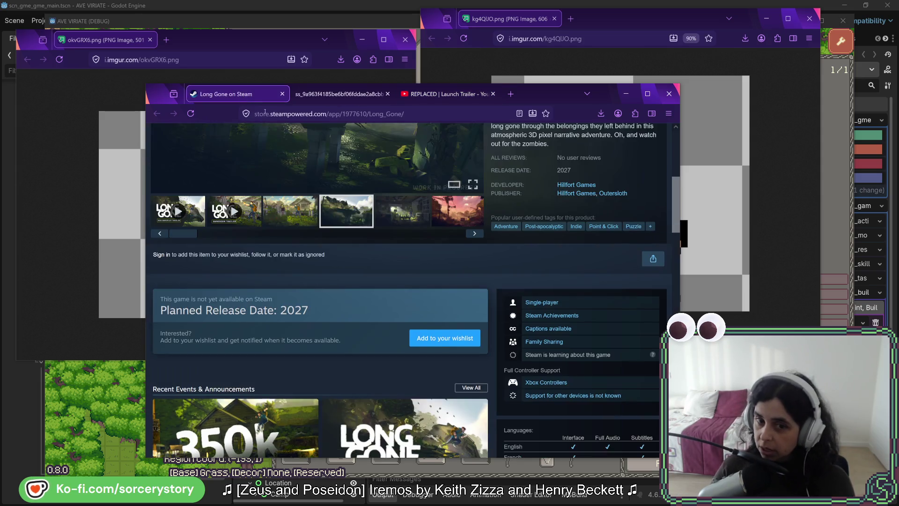
View the pink sunset, overgrown kitchen, car on the hill and overgrown interior screenshots.
scroll(422, 360, "up", 5)
scroll(403, 365, "down", 2)
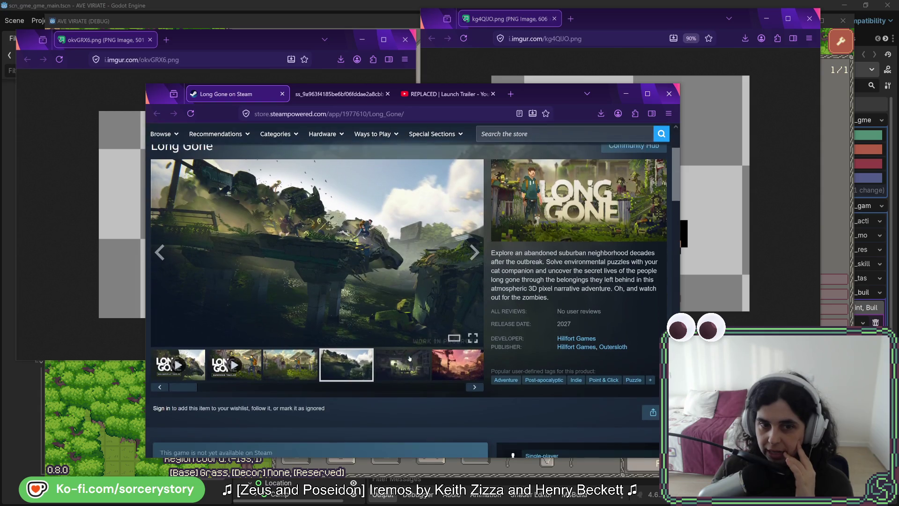
left_click(394, 374)
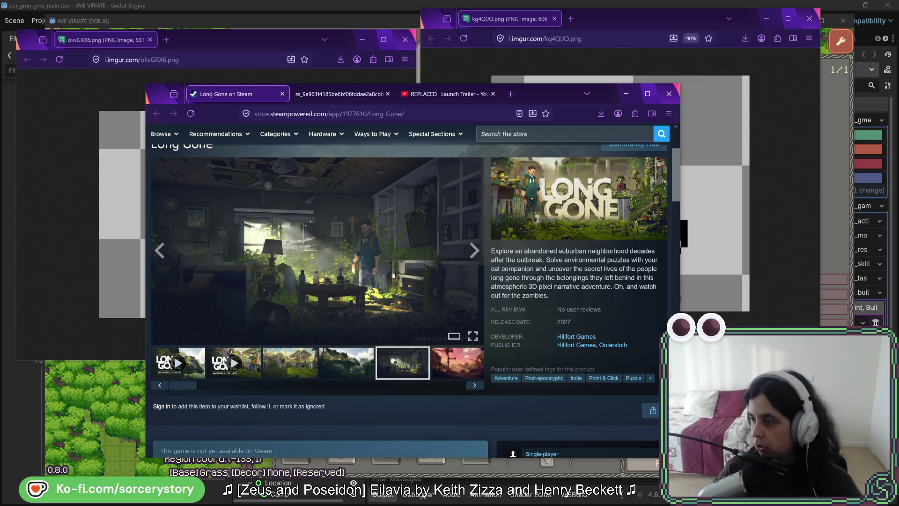
left_click(446, 369)
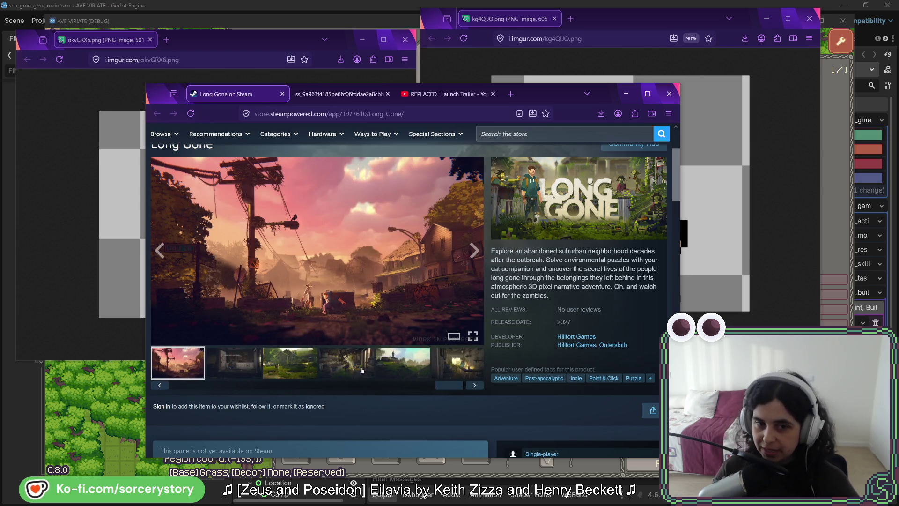
left_click(347, 369)
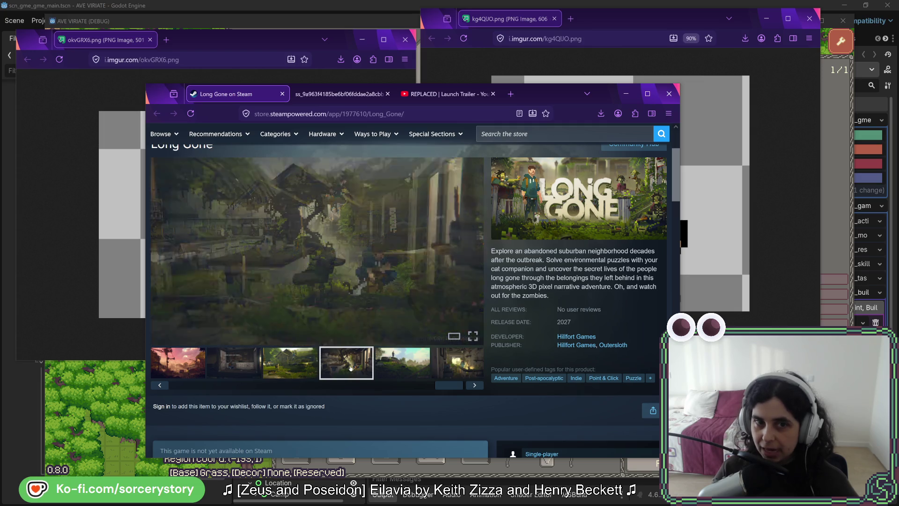
left_click(409, 370)
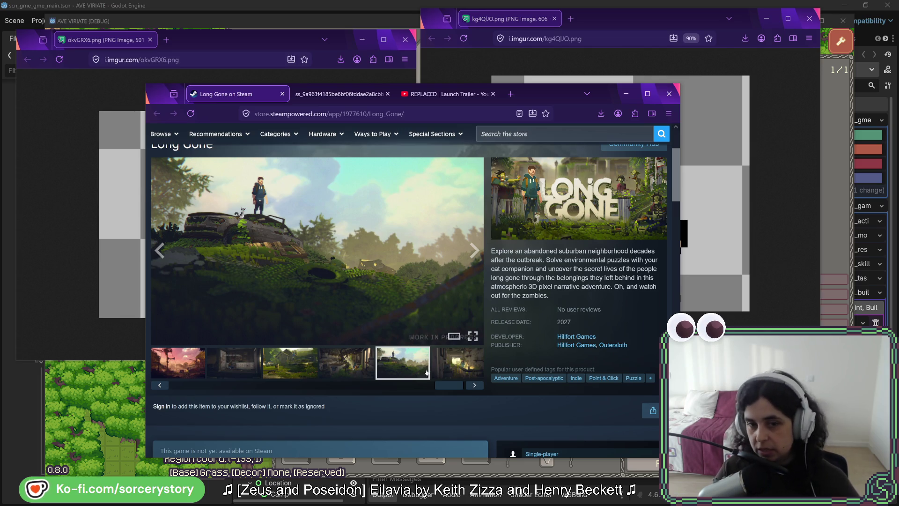
left_click(447, 360)
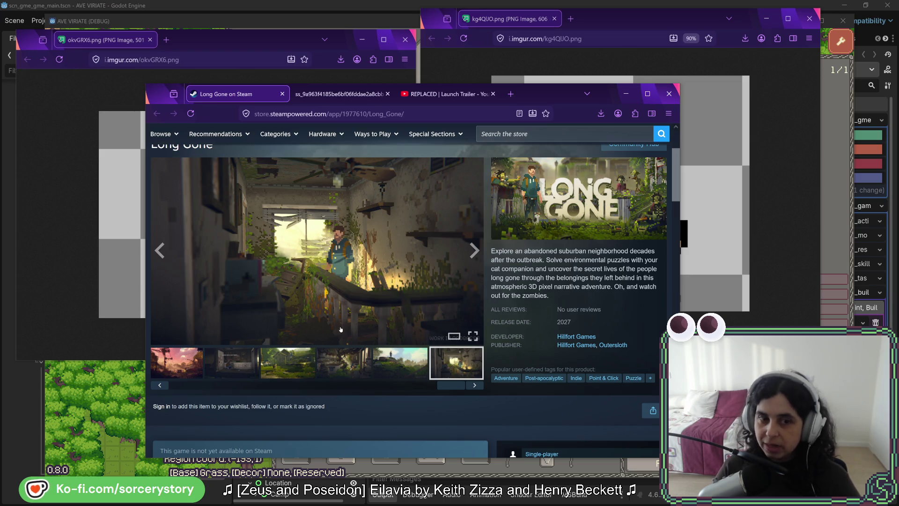
View the house and cars, dark room, house and ruined-bridge screenshots, then return to the trailer.
left_click(294, 370)
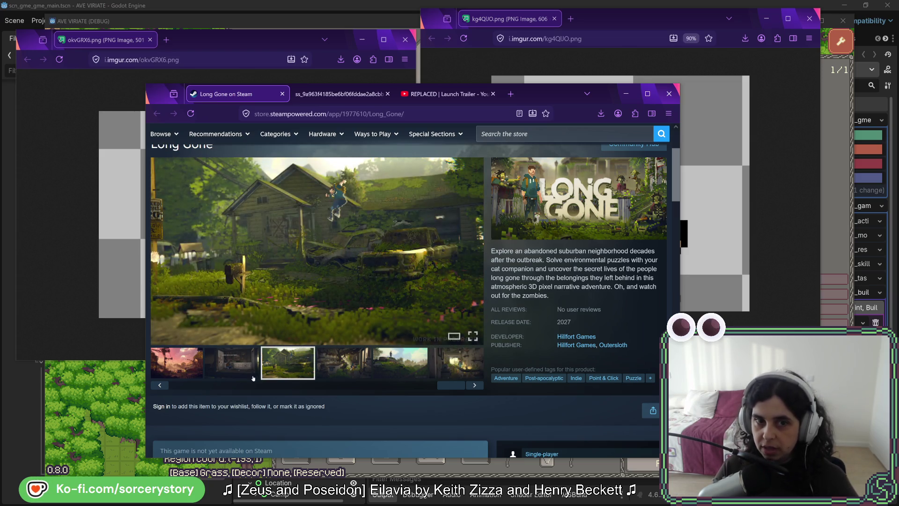
left_click(248, 362)
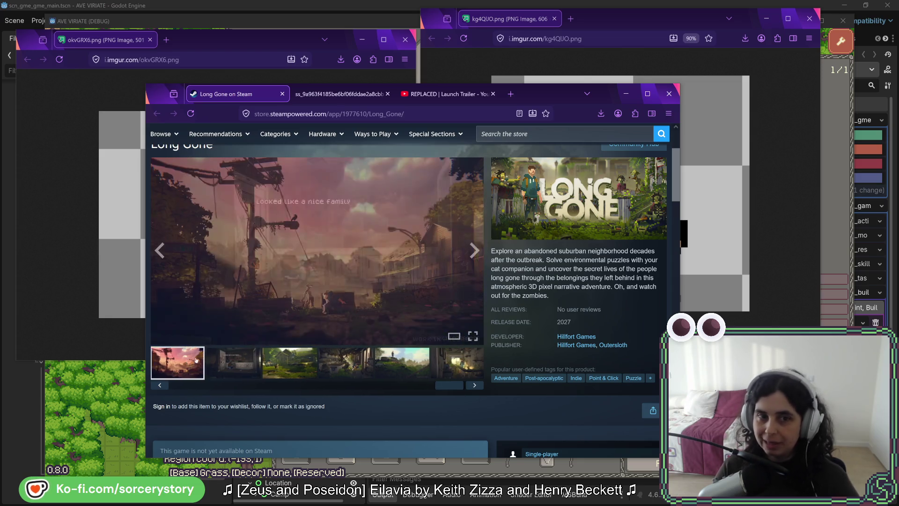
left_click_drag(457, 390, 226, 388)
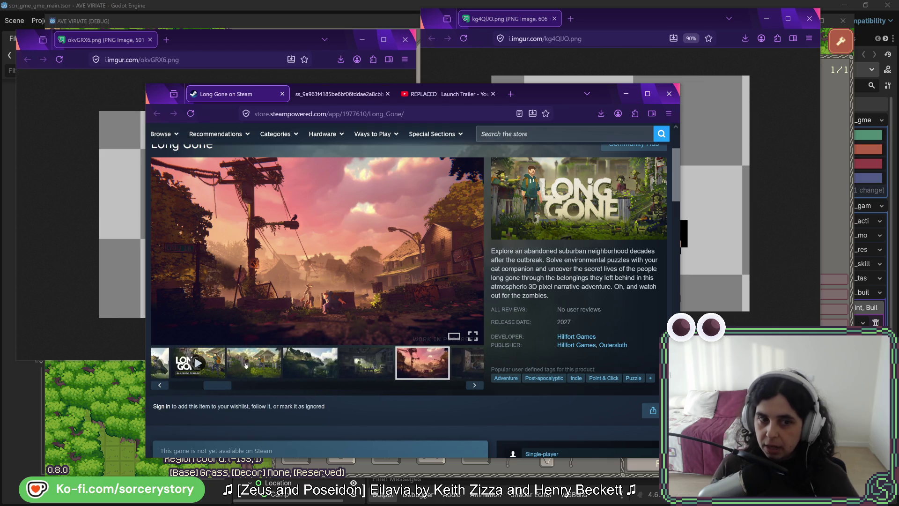
left_click(254, 361)
left_click(310, 356)
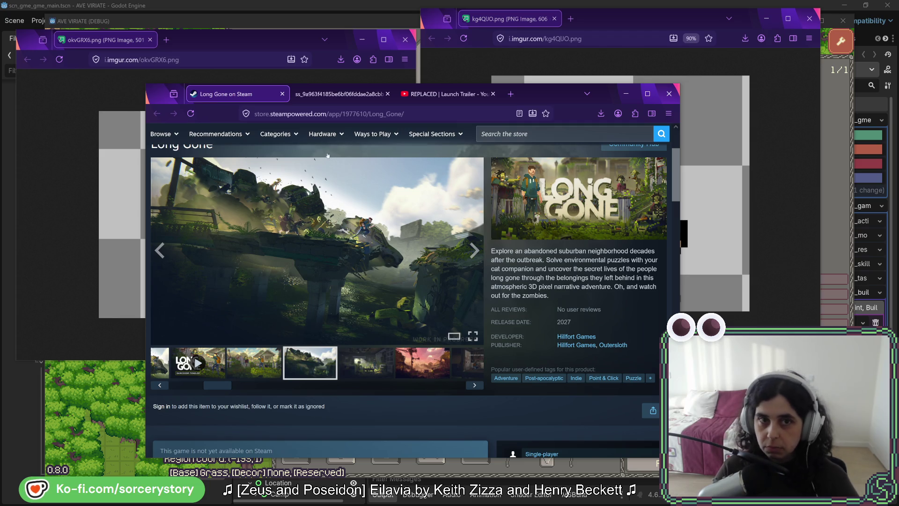
left_click(337, 94)
left_click(445, 94)
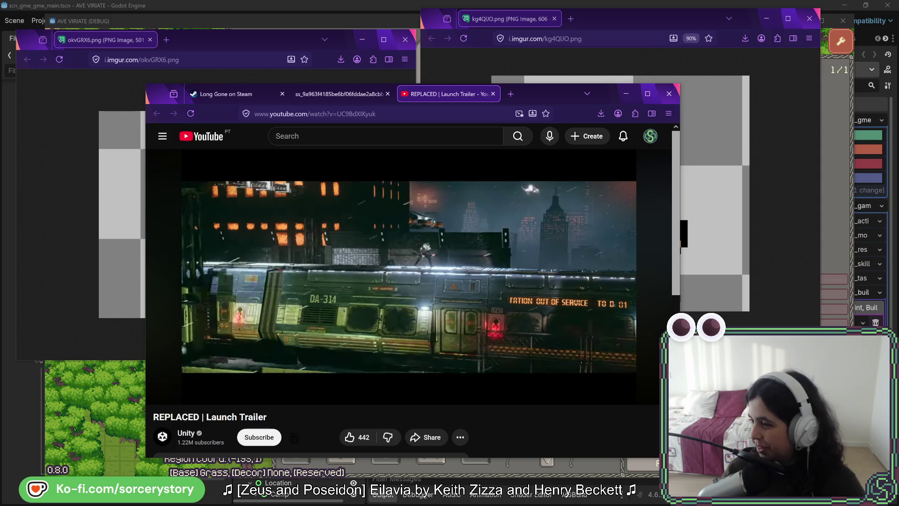
Rewind the REPLACED trailer to about 1:03, set it to 1:05, then return to the Long Gone page.
mouse_move(380, 380)
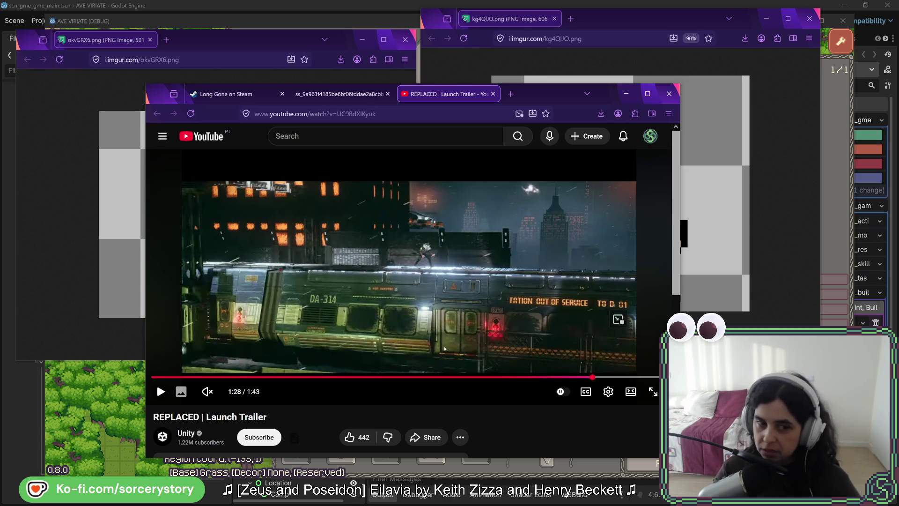
left_click_drag(453, 377, 465, 377)
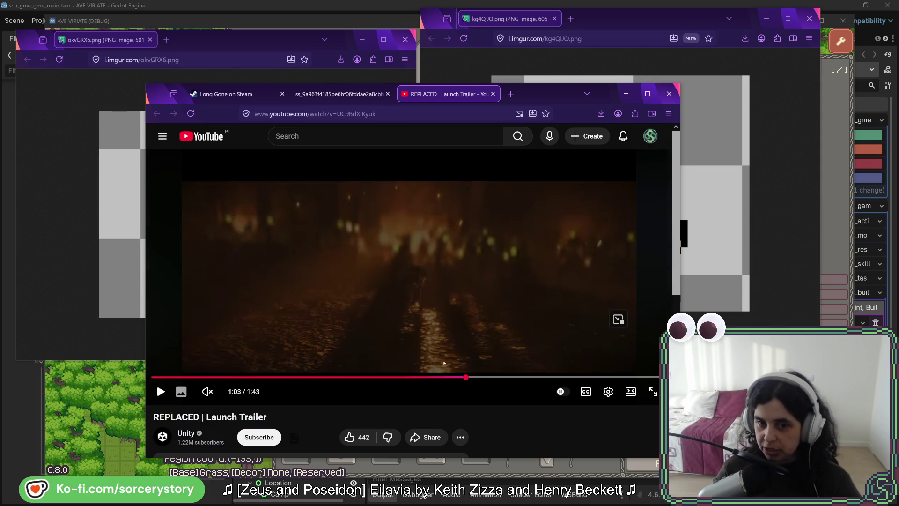
left_click(479, 377)
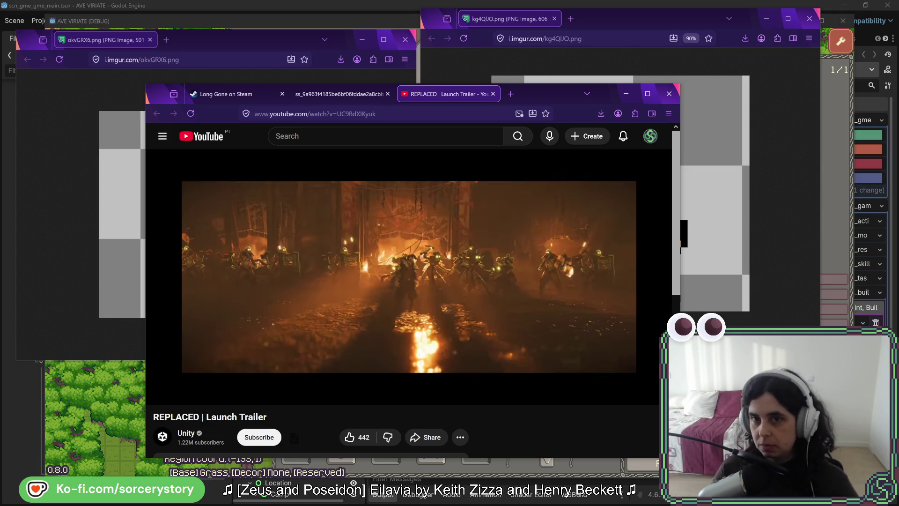
mouse_move(421, 329)
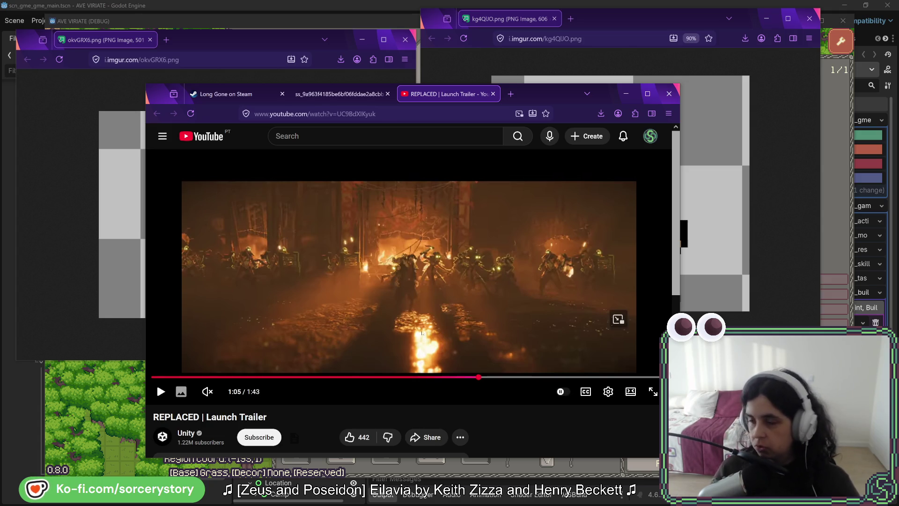
left_click(340, 93)
left_click(244, 96)
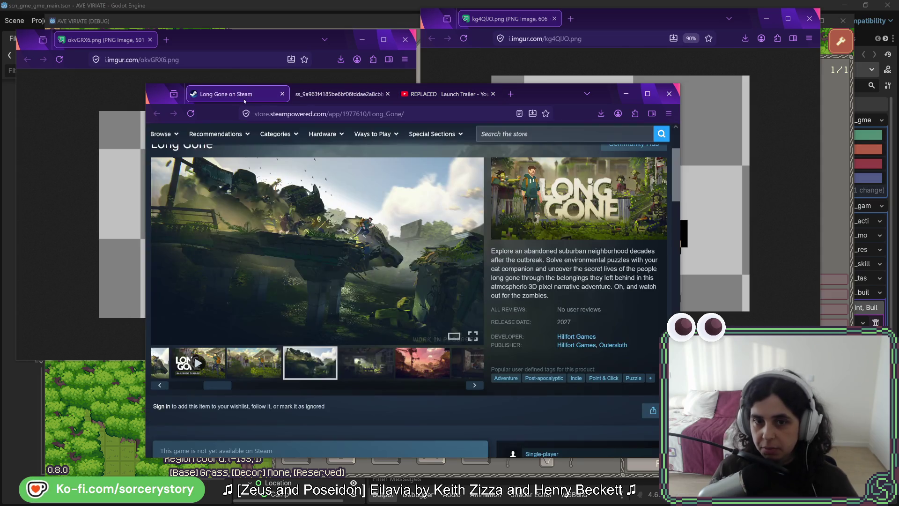
View the house screenshot, then minimize the Steam window and close both sprite image windows.
left_click(275, 373)
key("super+Down")
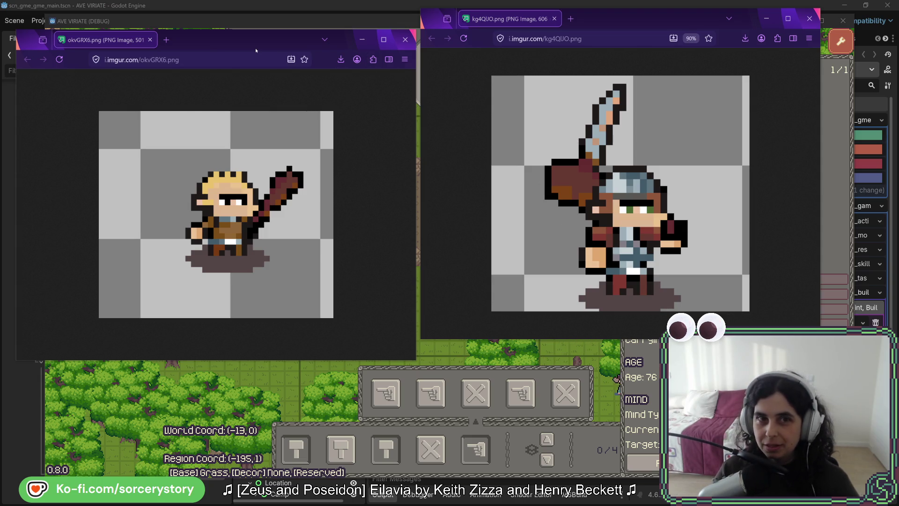
key("ctrl+w")
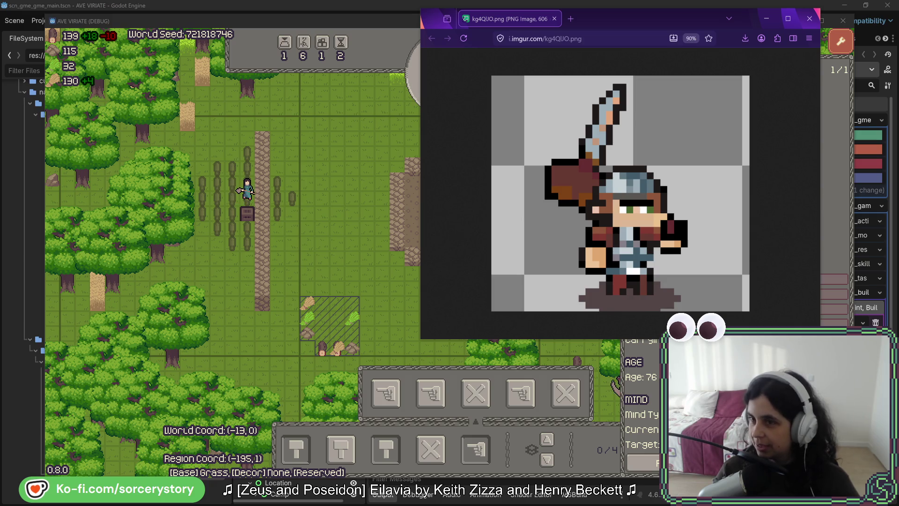
key("ctrl+w")
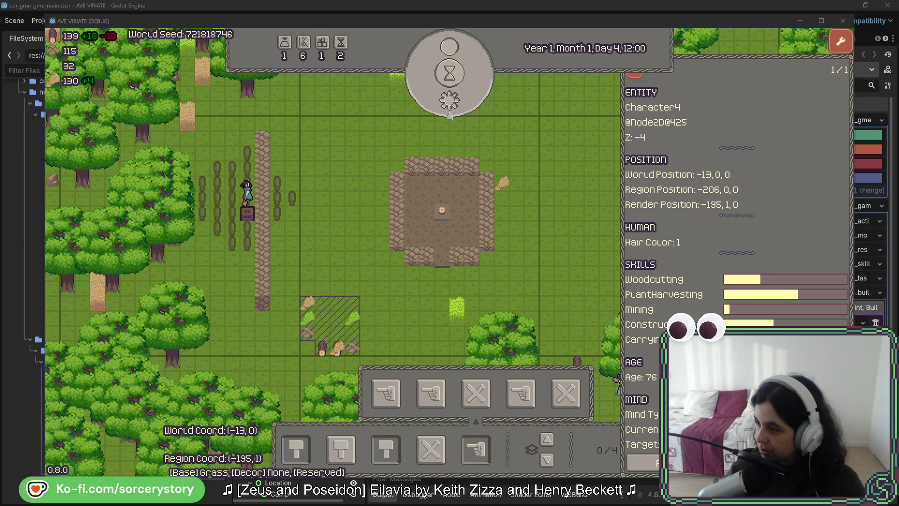
Close Character4's details to open the colony menu, then pan the map south of the camp with D and S.
left_click(789, 273)
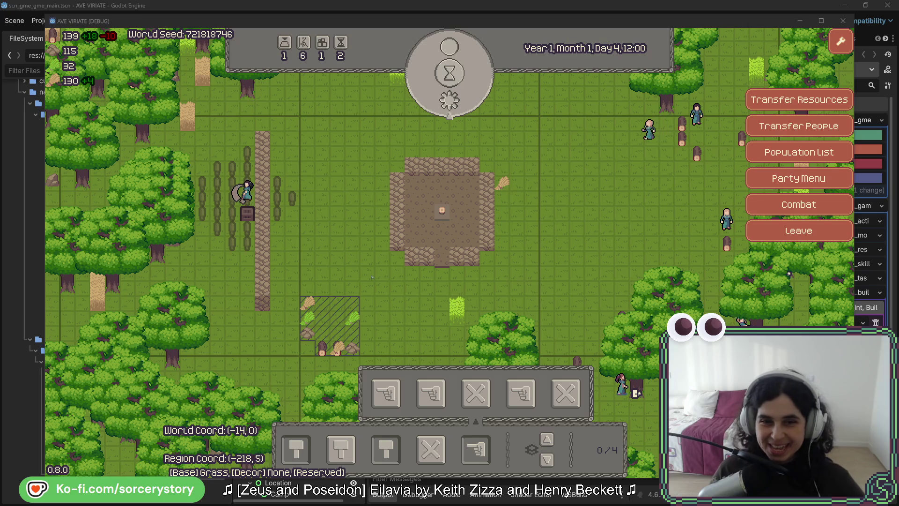
left_click(431, 343)
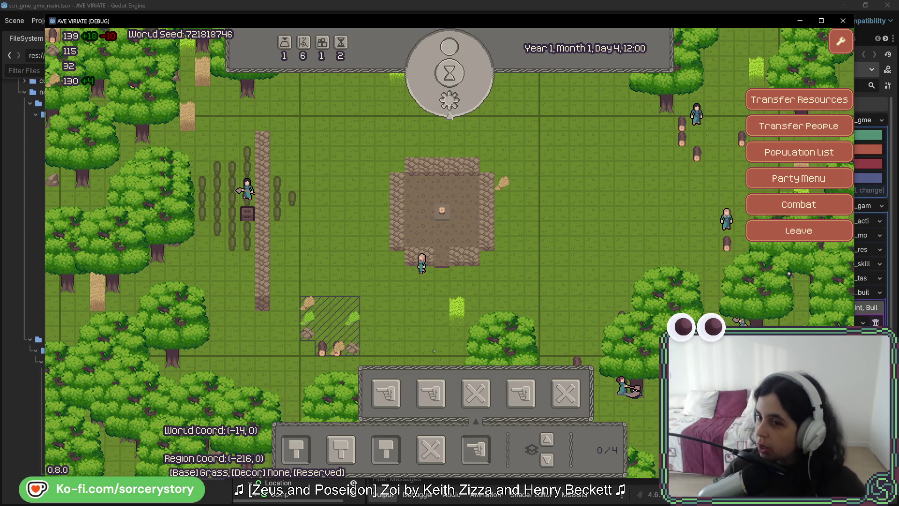
key("d")
key("s")
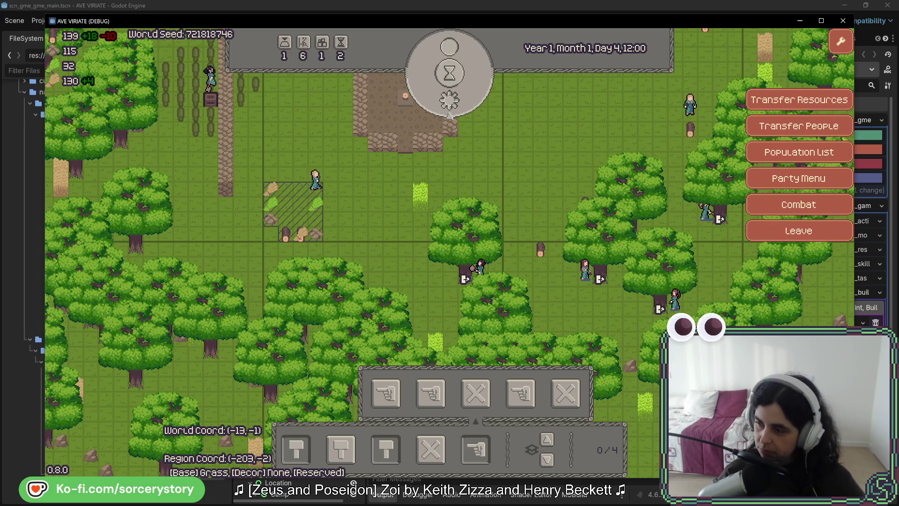
Pan back toward the camp and inspect the ToolWood resource piles beside the farmer.
key("w")
key("a")
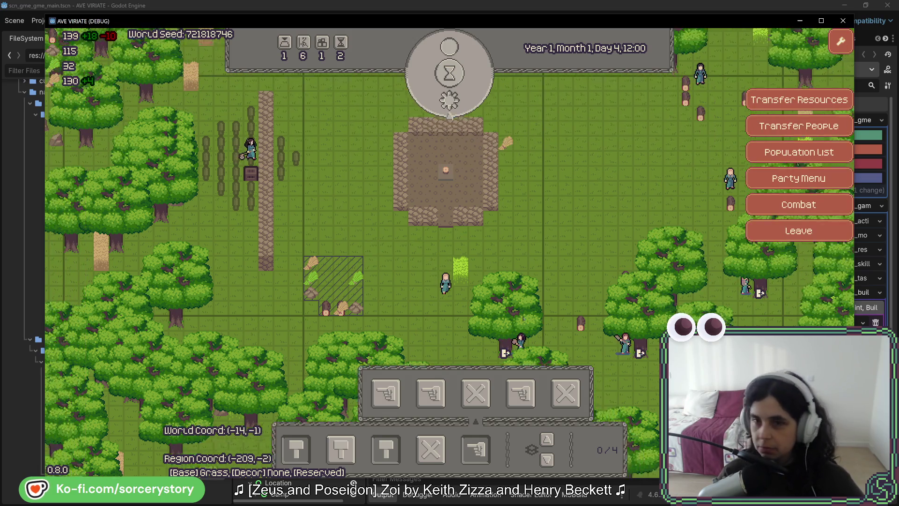
left_click(342, 223)
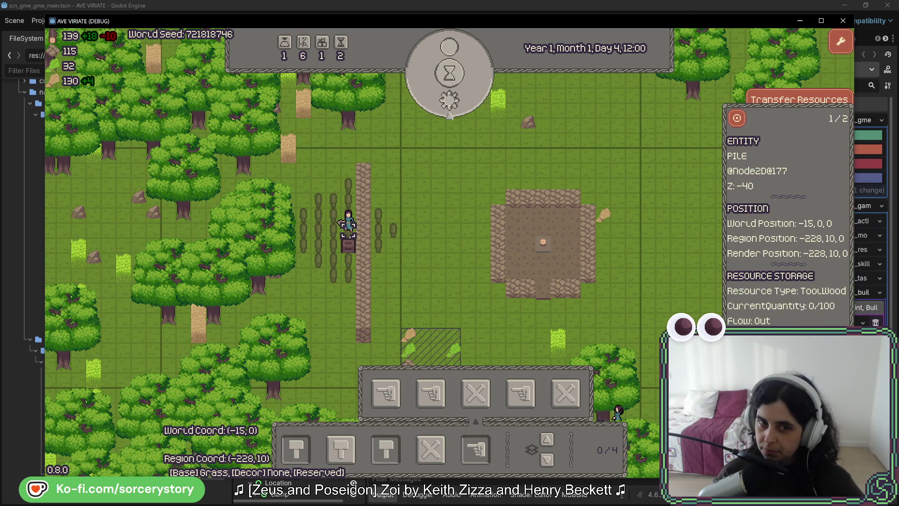
left_click(348, 218)
left_click(348, 218)
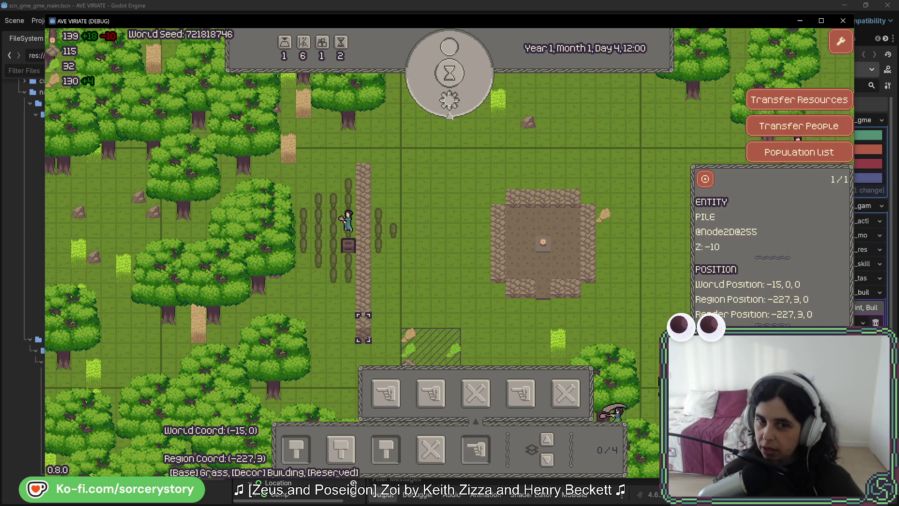
left_click(378, 245)
left_click(377, 248)
Check the neighbouring tiles and inspect the MINERAL at region position -227, 7, 0.
left_click(378, 246)
left_click(394, 230)
left_click(374, 257)
left_click(377, 247)
left_click(363, 217)
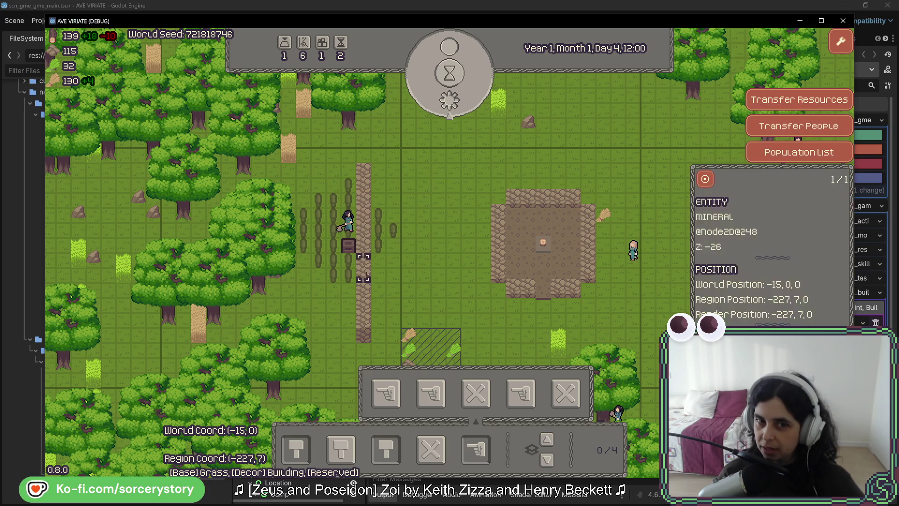
left_click(367, 139)
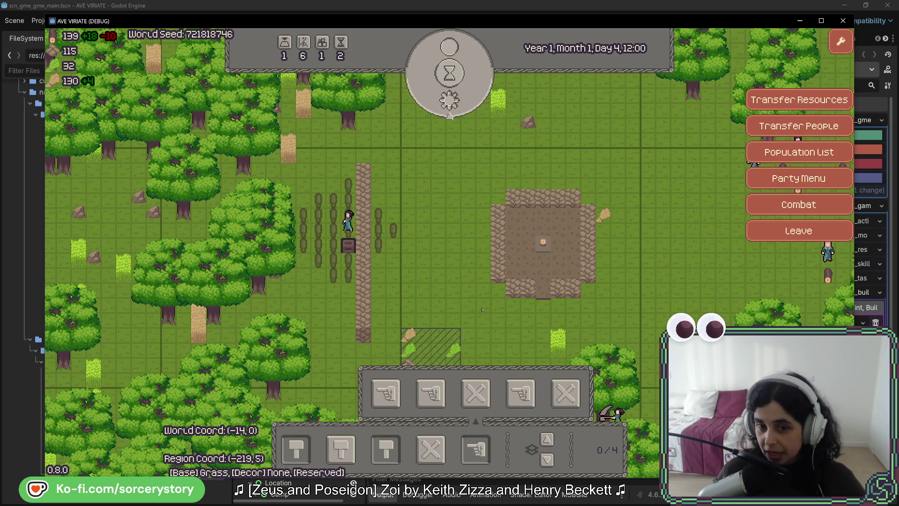
key("s")
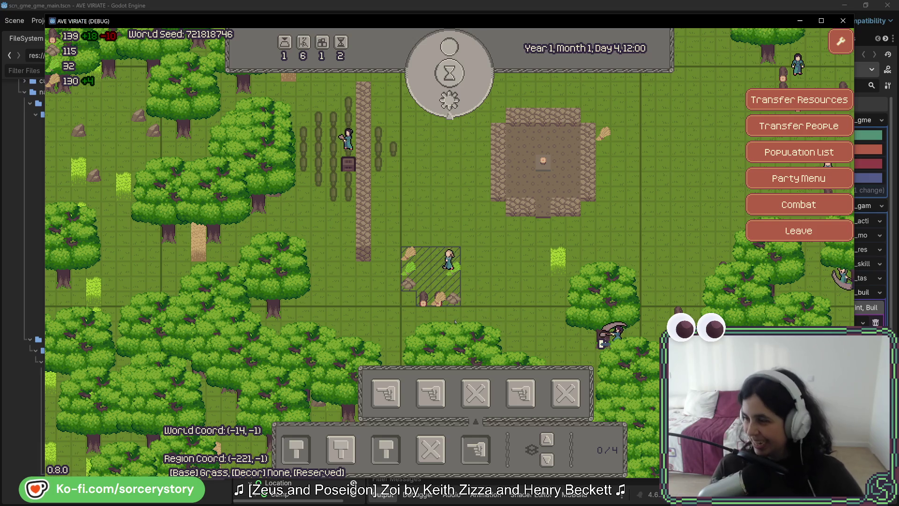
mouse_move(843, 277)
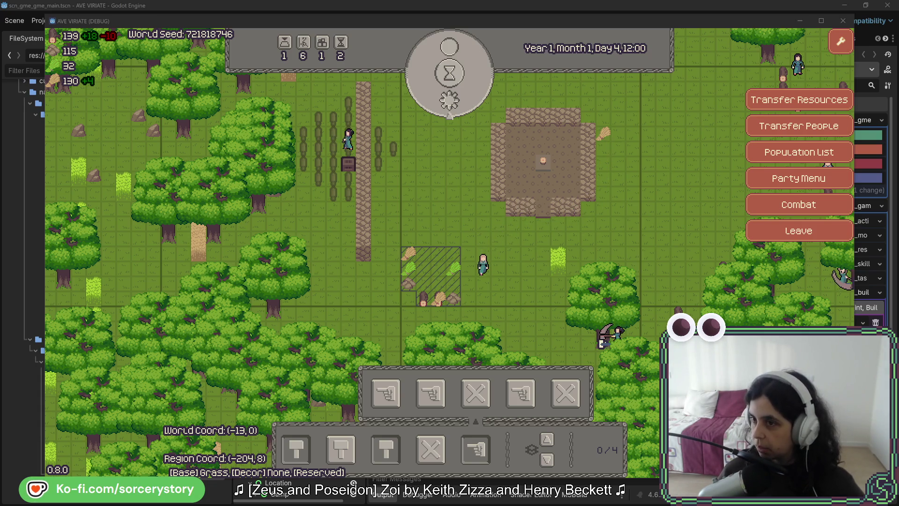
mouse_move(898, 23)
left_mouse_down()
mouse_move(440, 85)
mouse_move(431, 20)
mouse_move(420, 17)
left_mouse_up()
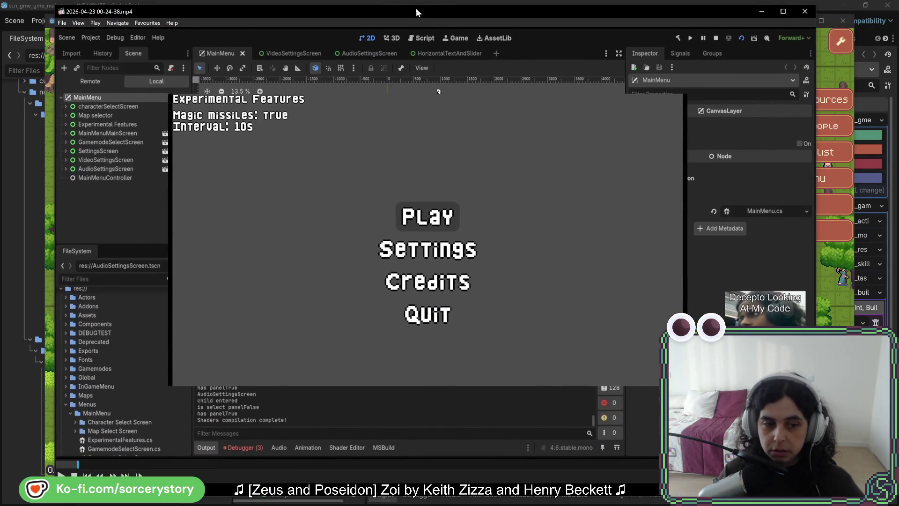
left_click_drag(415, 7, 415, 11)
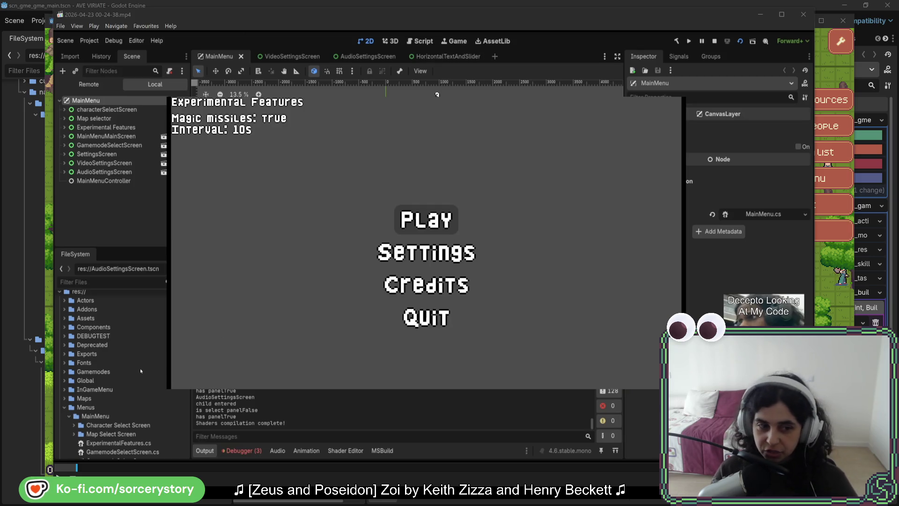
left_click(71, 466)
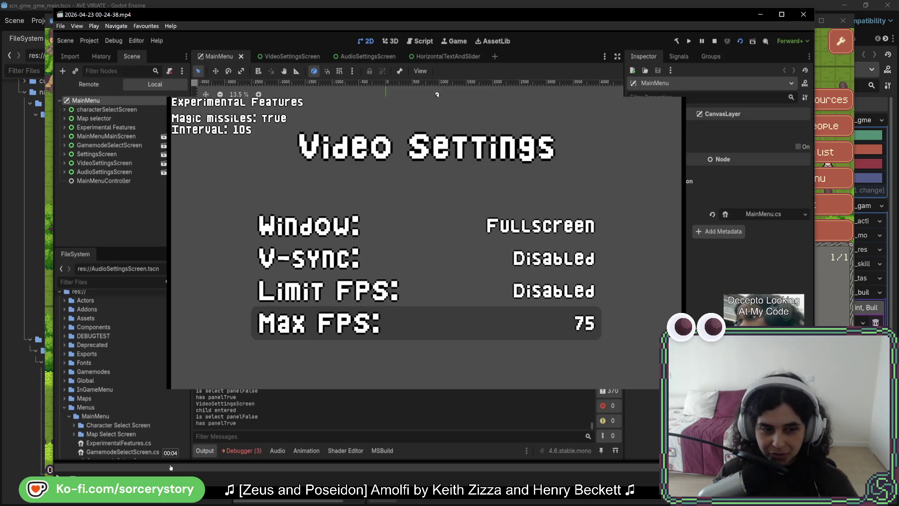
Rewind the recording to its start, shift its window aside and back, then pause and resume playback.
left_click_drag(170, 467, 80, 468)
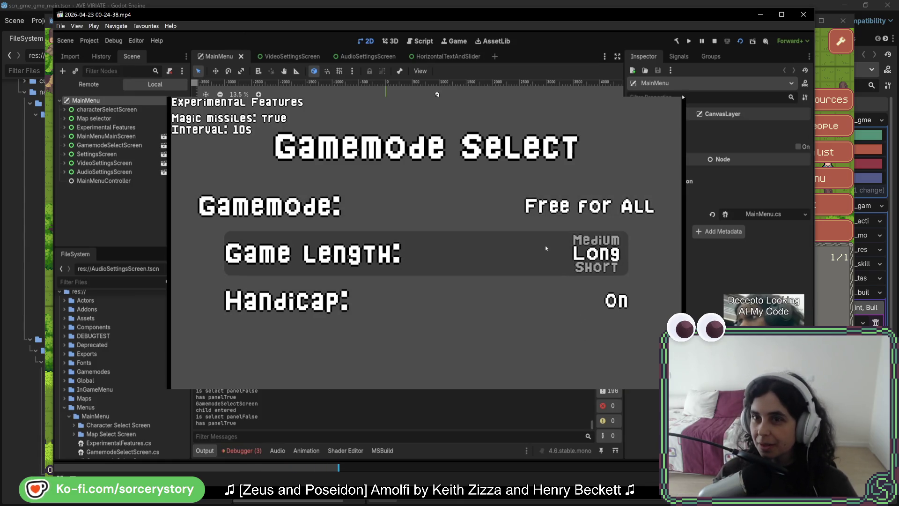
left_click_drag(710, 17, 444, 19)
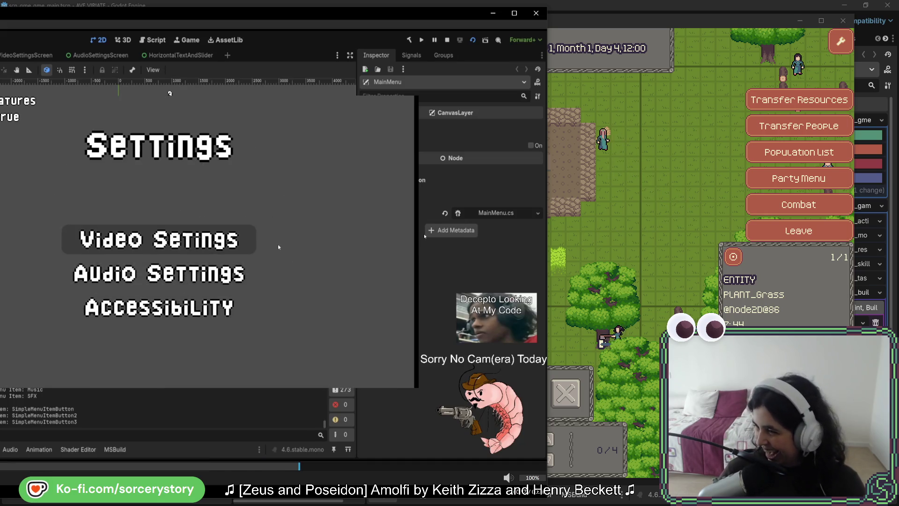
mouse_move(205, 14)
left_mouse_down()
mouse_move(460, 27)
mouse_move(428, 16)
left_mouse_up()
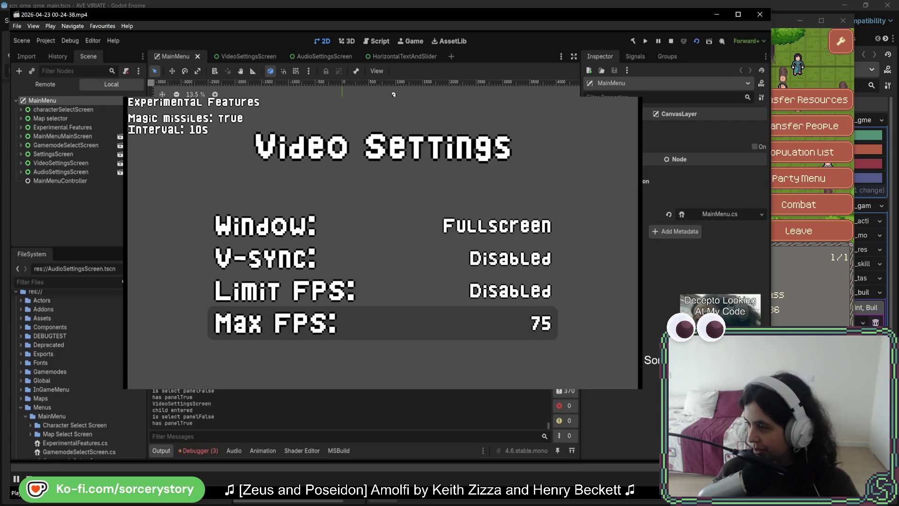
key("space")
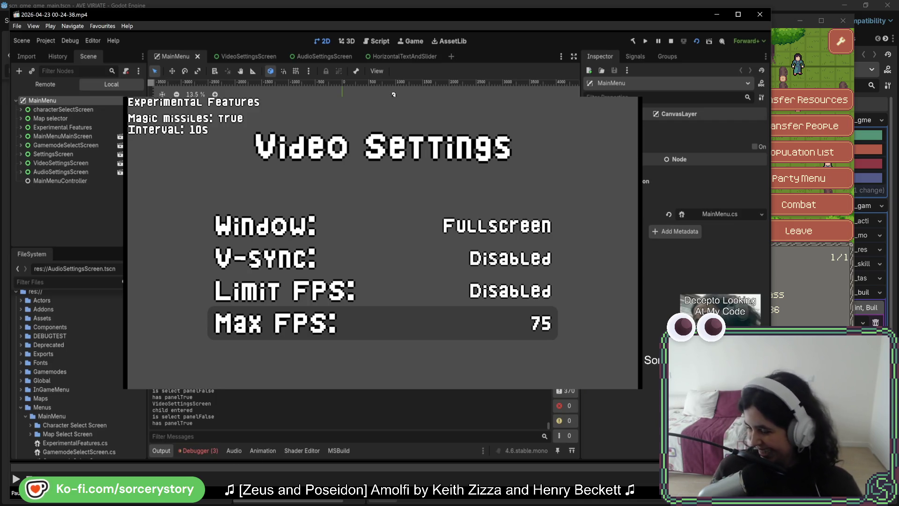
left_click(18, 478)
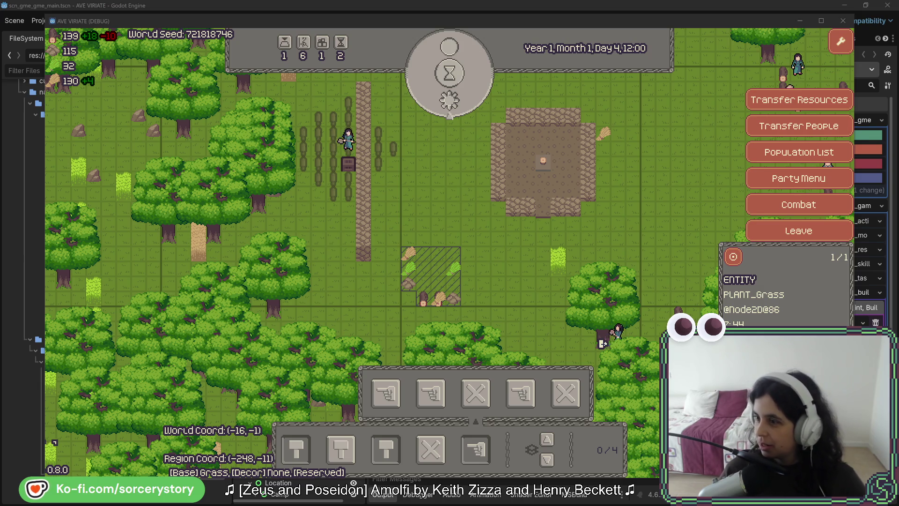
Review the villager sprite's attack, dead (frame 14) and standing (frame 4) frames in Aseprite, then return to the game.
key("alt+Tab")
left_click_drag(782, 42, 326, 104)
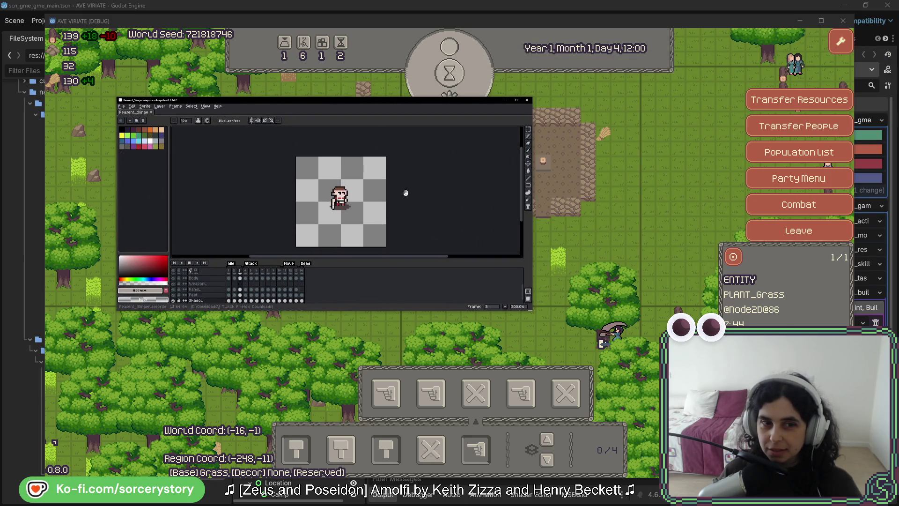
left_click(250, 279)
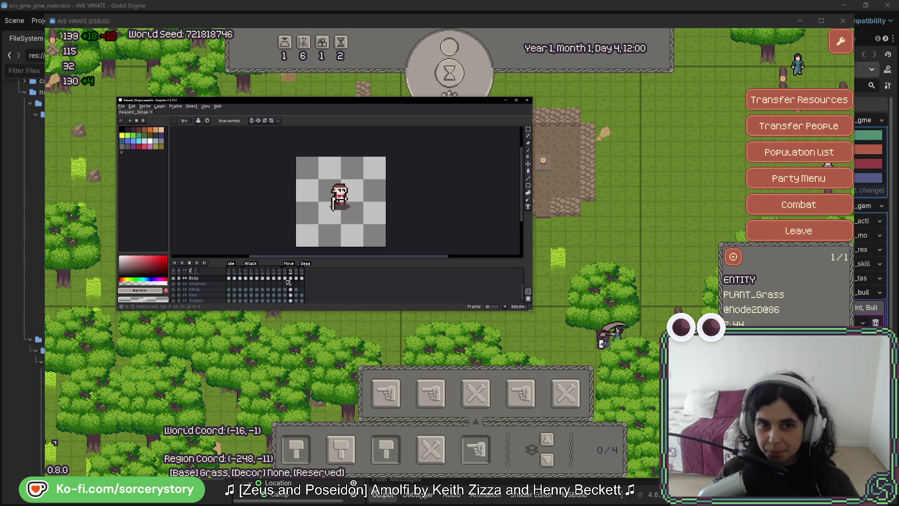
left_click(303, 279)
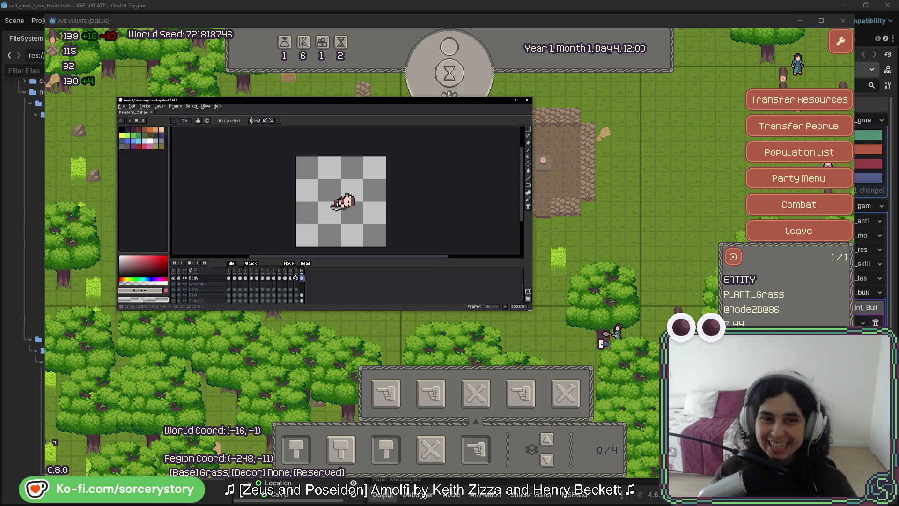
left_click(245, 278)
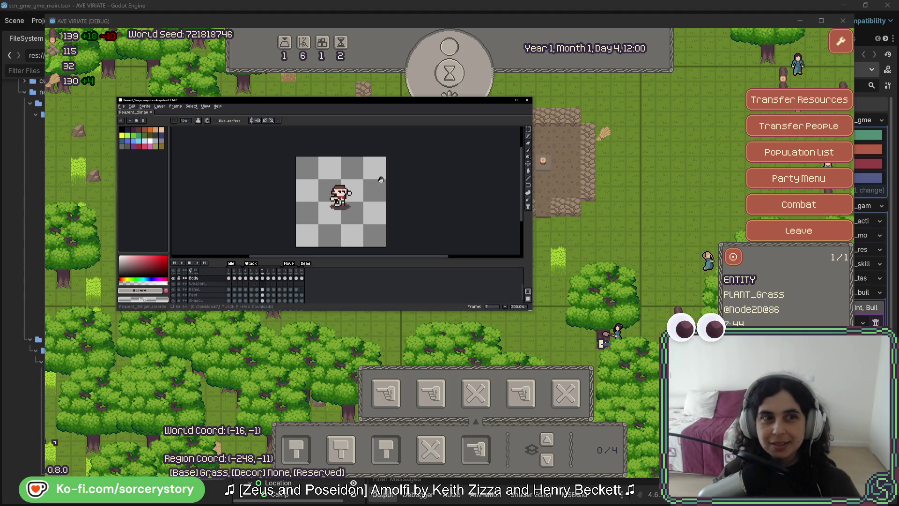
left_click(270, 100)
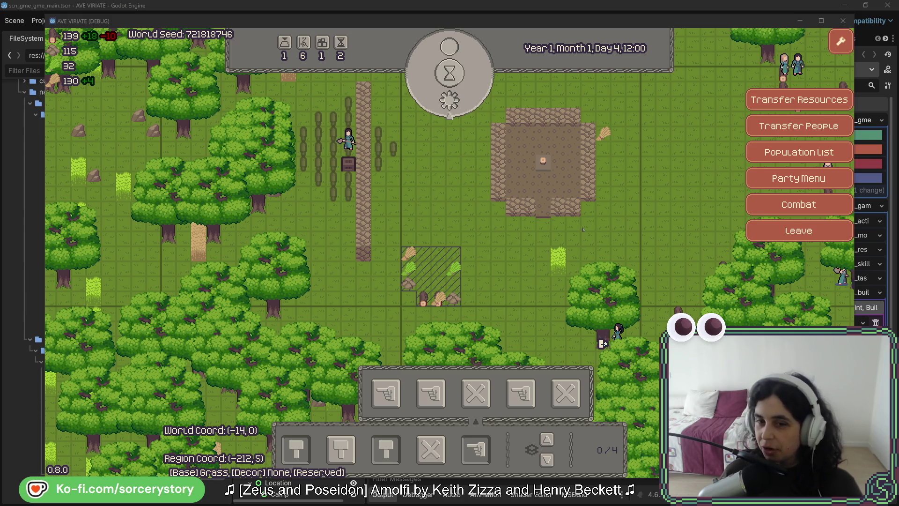
Inspect the dirt-clearing building, villager Character9 and the ToolWood pile, then switch to Rider.
left_click(558, 202)
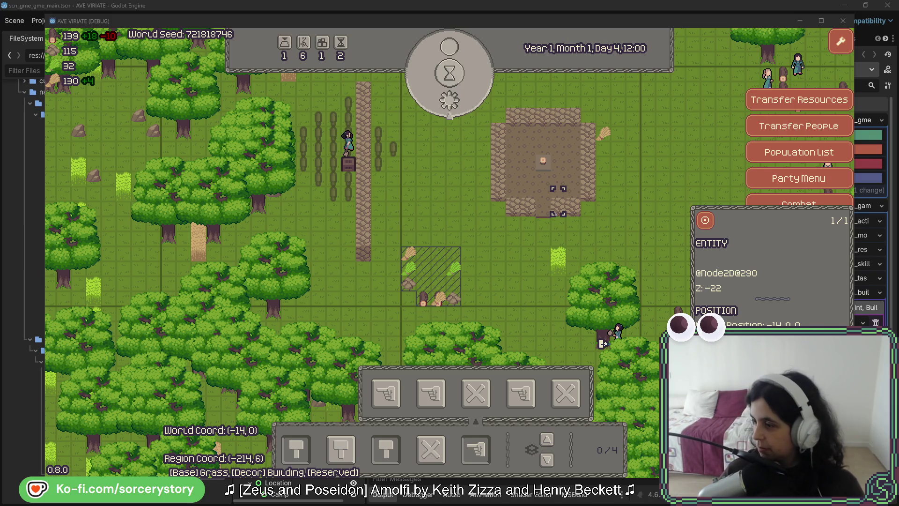
left_click(346, 140)
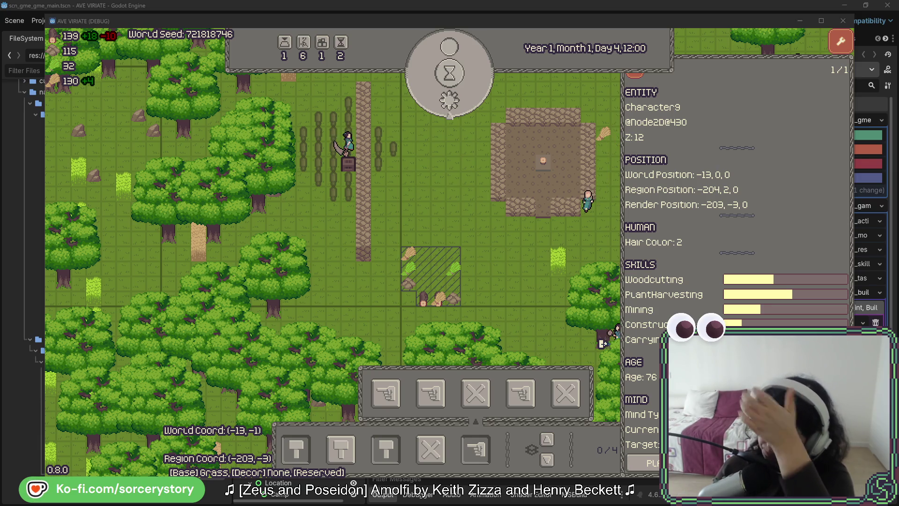
left_click(840, 41)
left_click(800, 96)
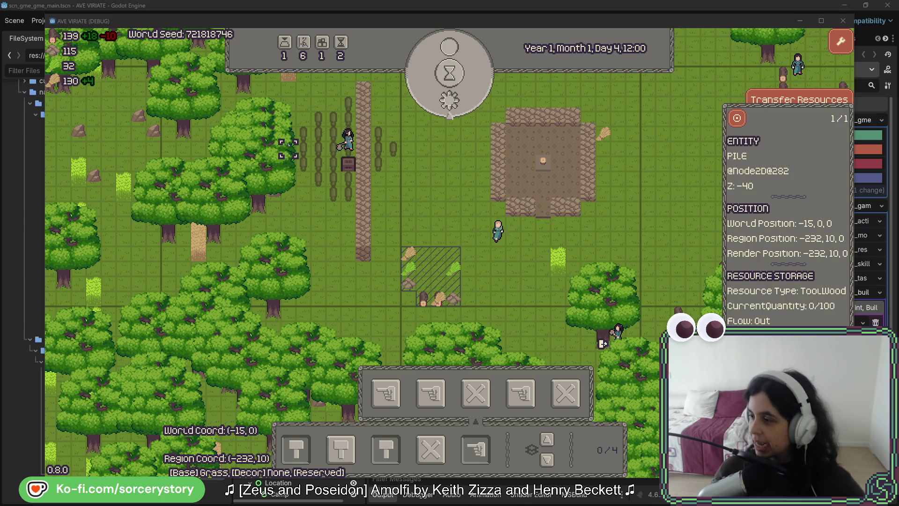
key("Escape")
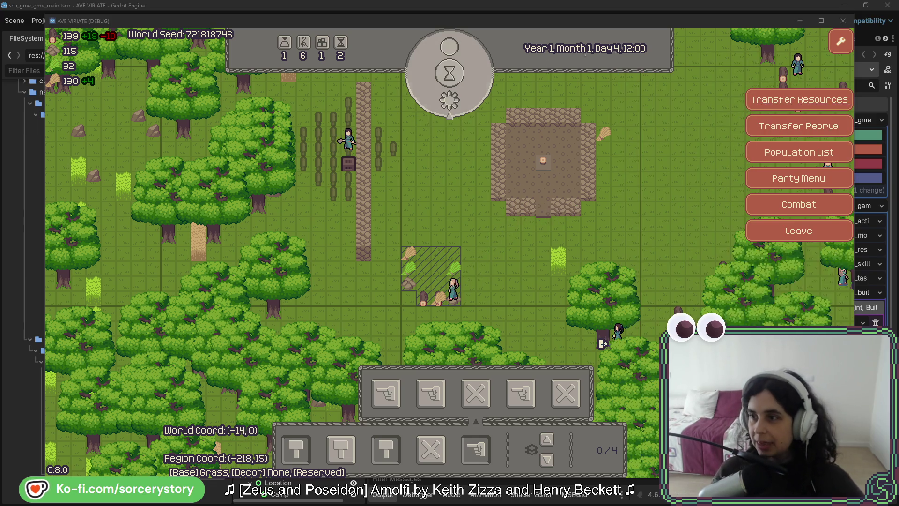
key("alt+Tab")
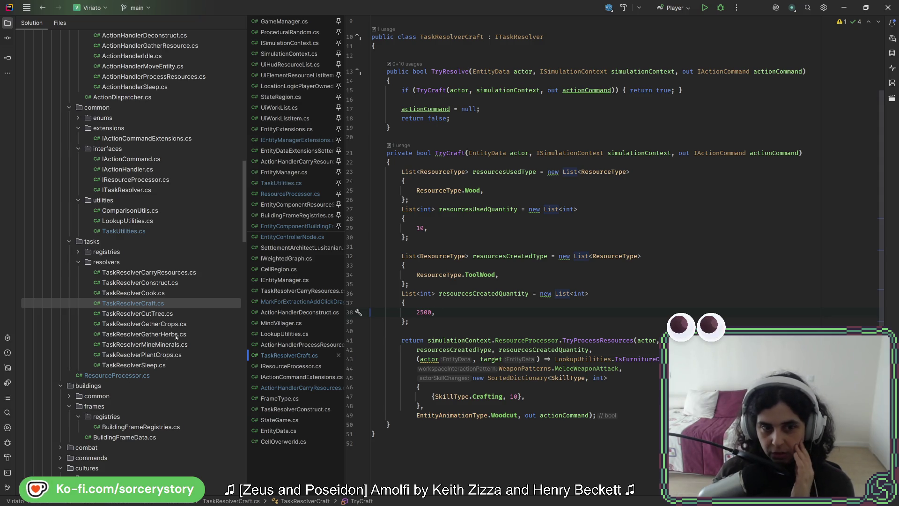
Refold the Viriato project tree, expand src, peek into addons_todo, then expand core.
scroll(192, 317, "up", 20)
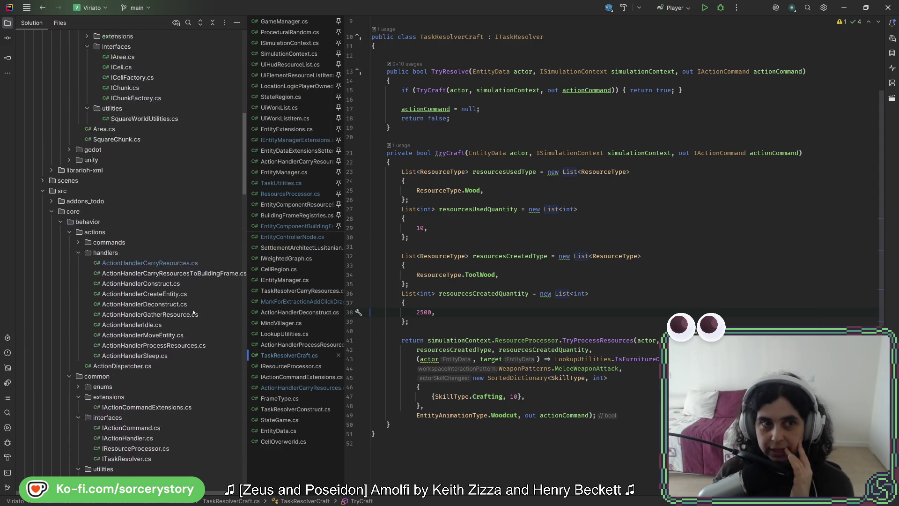
scroll(192, 318, "up", 1)
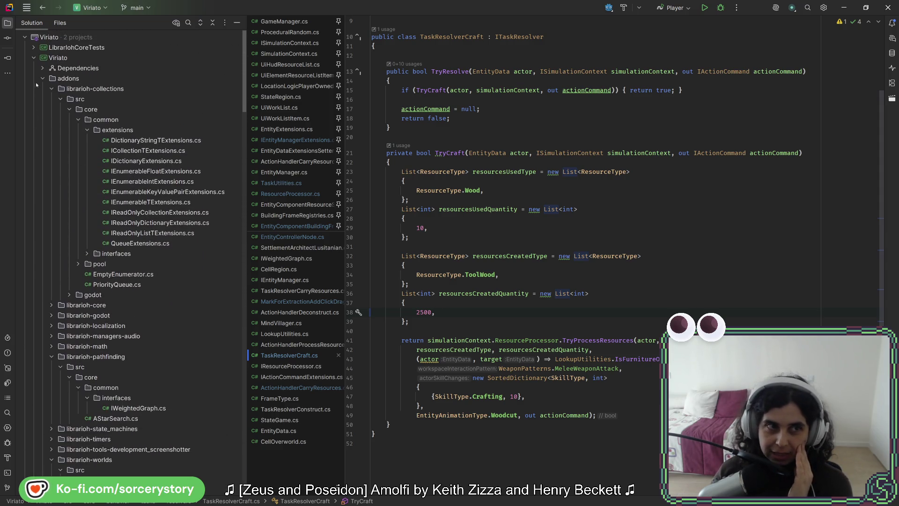
left_click(34, 57)
left_click(34, 58)
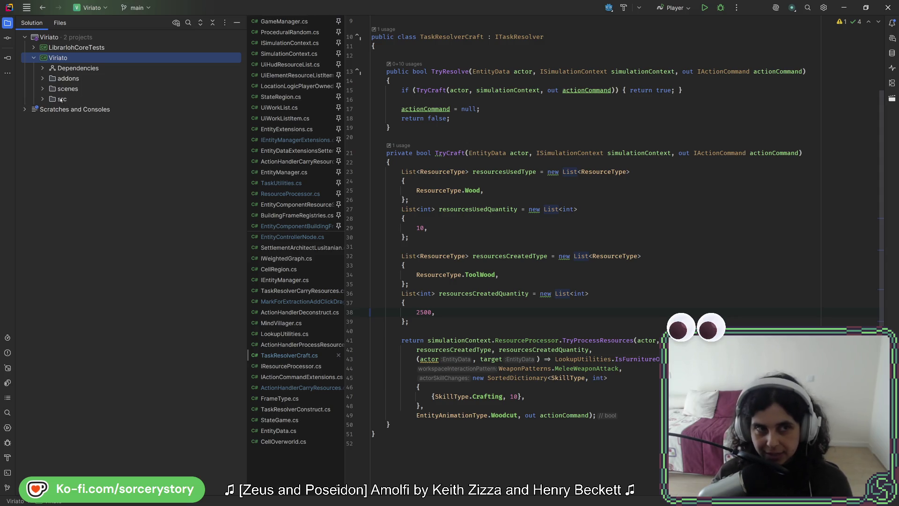
left_click(43, 99)
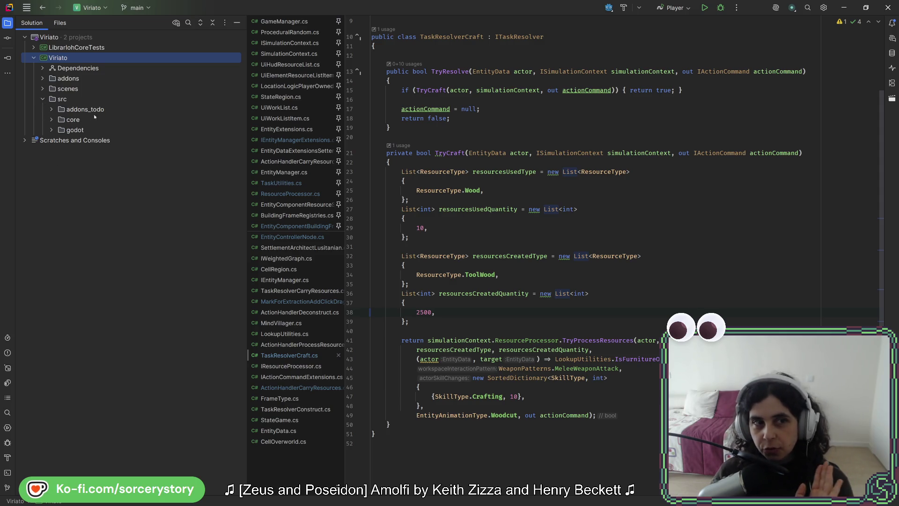
left_click(51, 109)
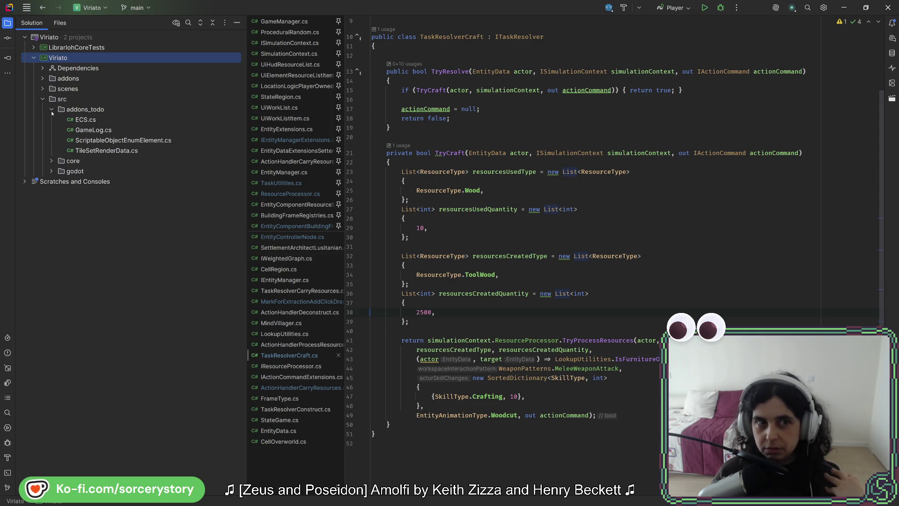
left_click(52, 112)
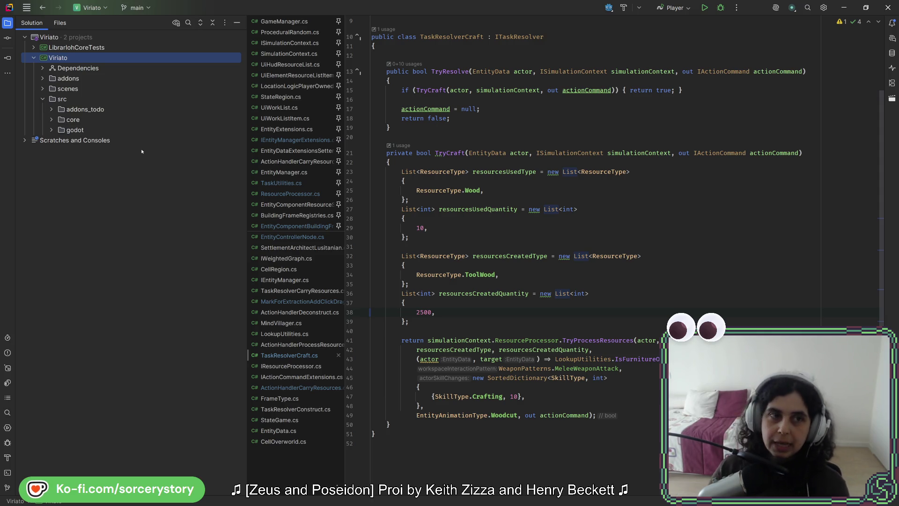
left_click(52, 120)
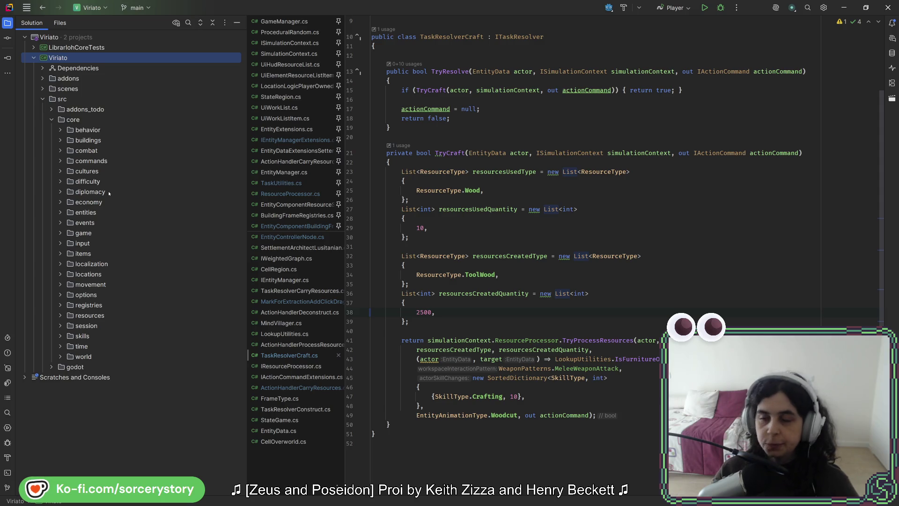
Browse core's behavior, items and actions folders, stepping down toward tasks.
left_click(60, 134)
left_click(60, 134)
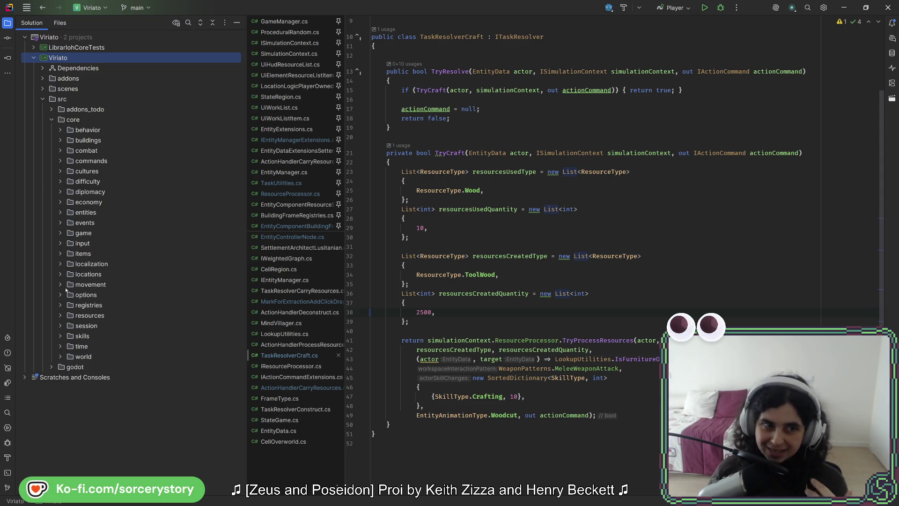
left_click(61, 254)
left_click(61, 253)
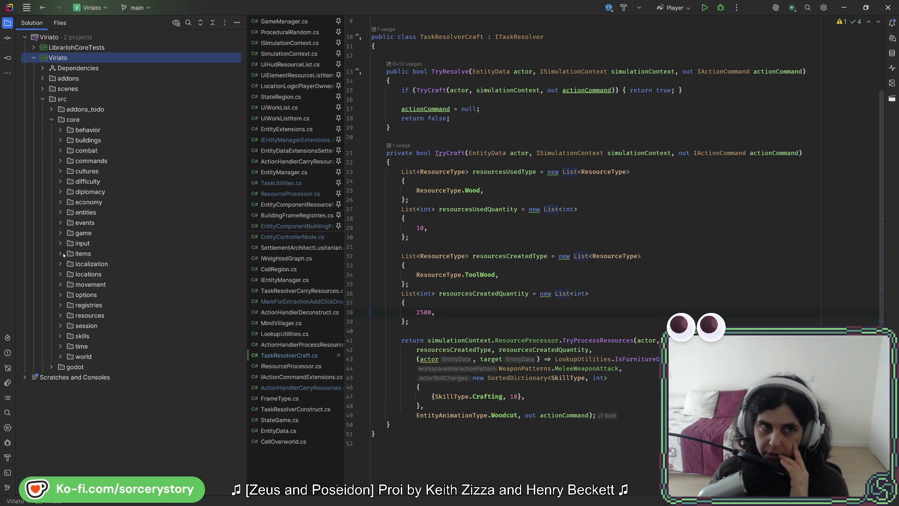
left_click(61, 131)
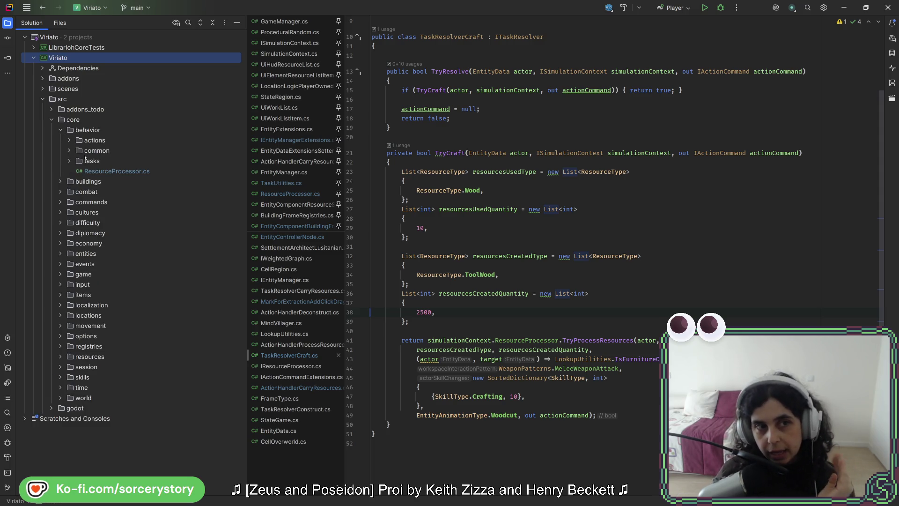
left_click(85, 133)
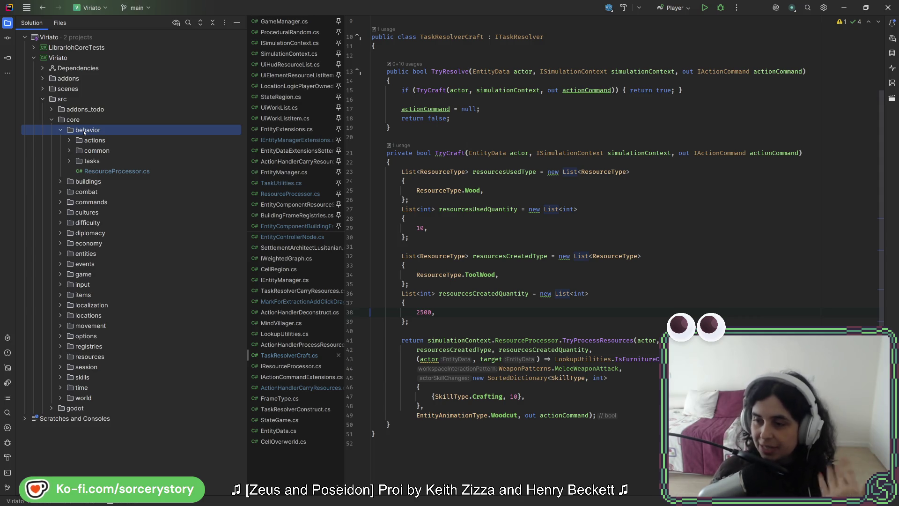
left_click(73, 142)
left_click(72, 141)
key("Down")
key("Down")
key("Down")
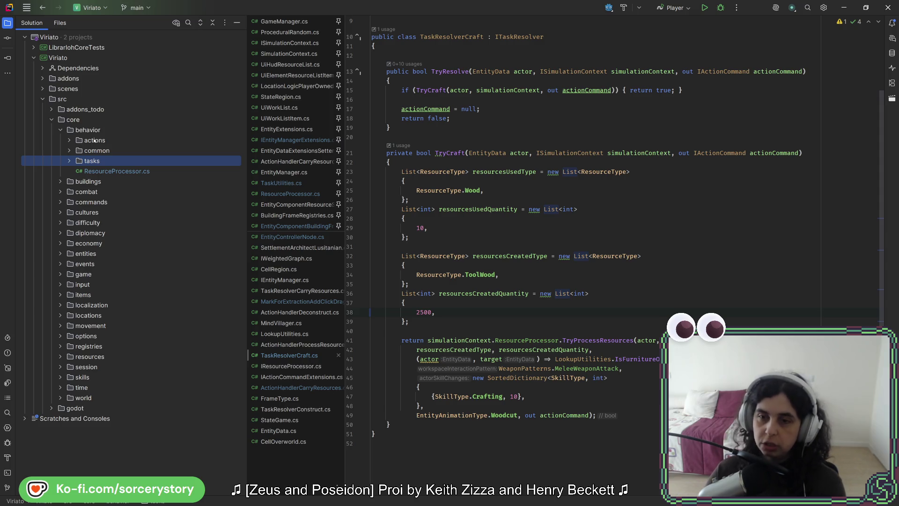
Expand common and its enums, extensions, interfaces and utilities subfolders, then fold common.
left_click(69, 151)
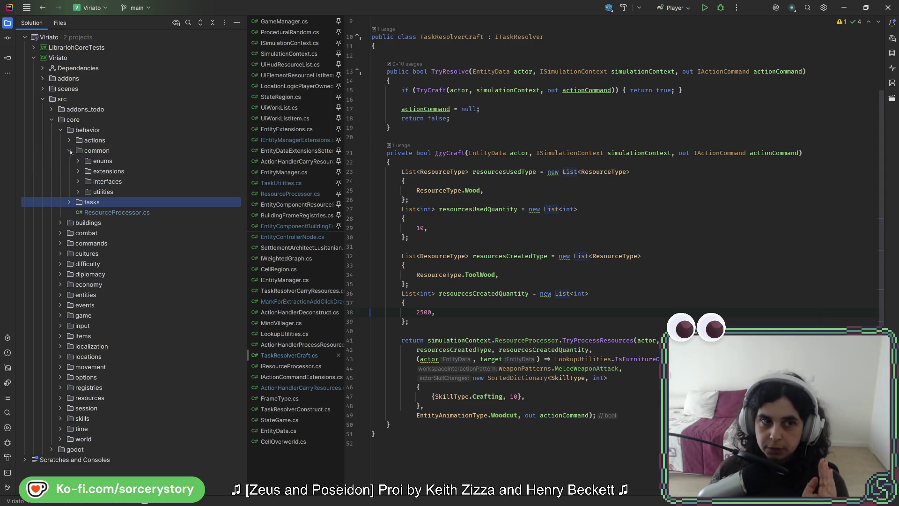
left_click(102, 151)
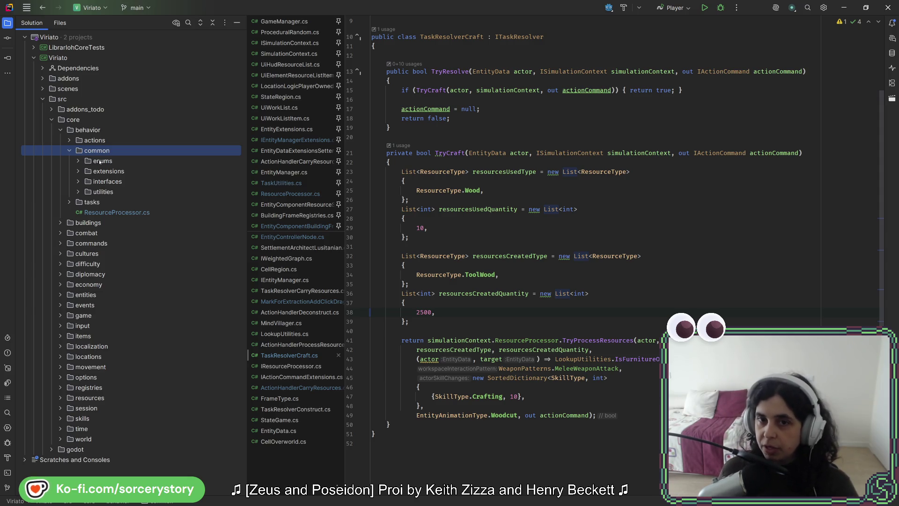
left_click(63, 131)
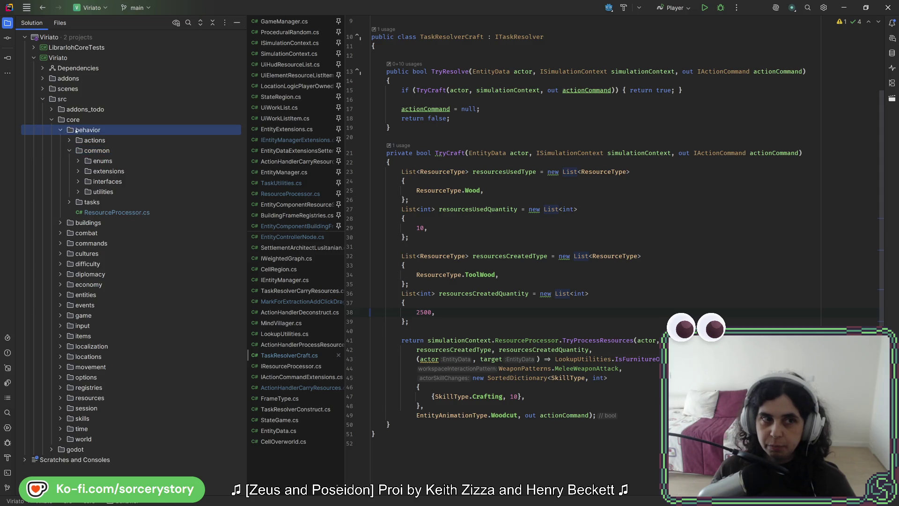
left_click(61, 131)
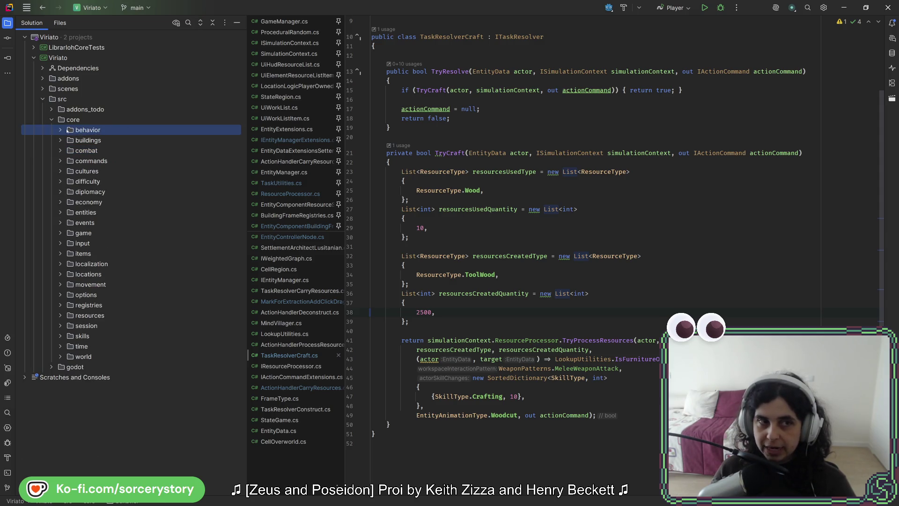
left_click(61, 129)
left_click(69, 150)
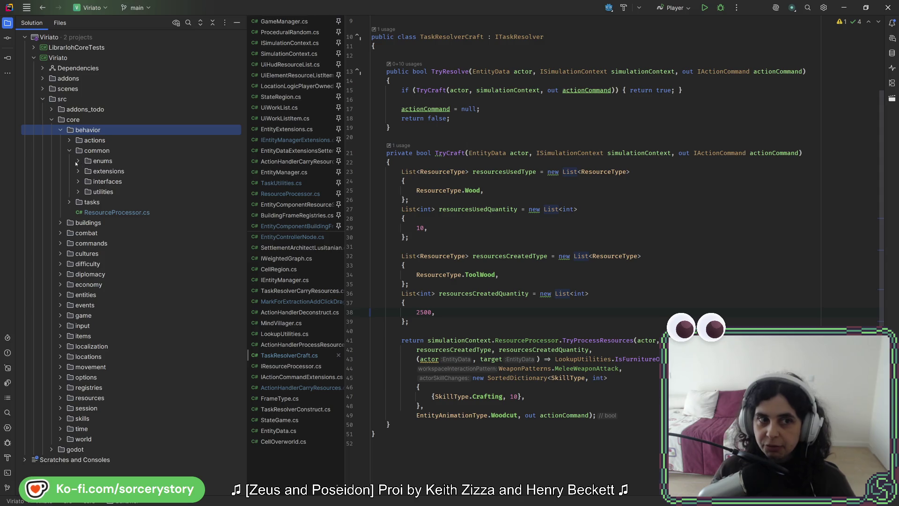
left_click(77, 161)
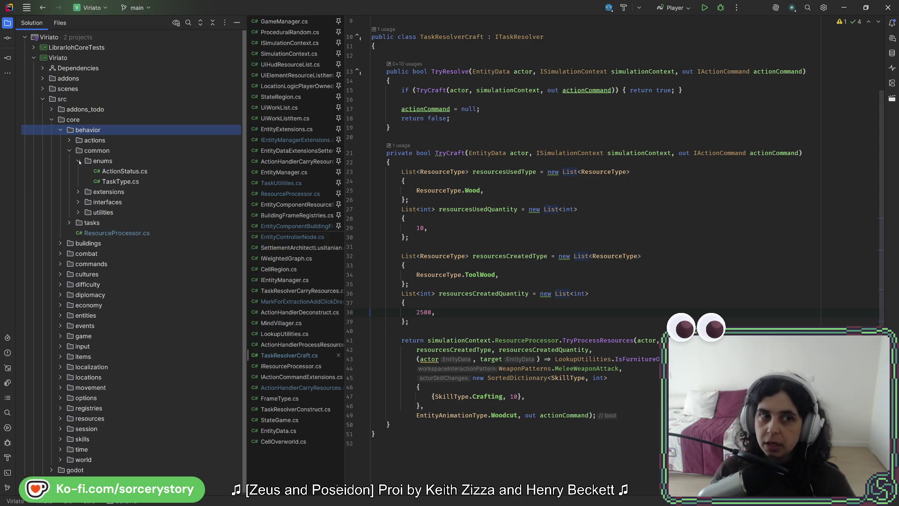
left_click(78, 191)
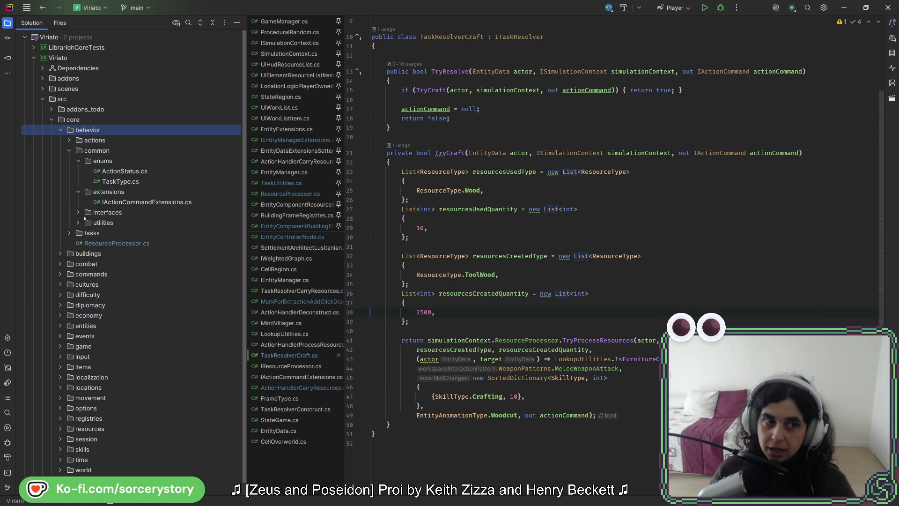
left_click(78, 212)
left_click(78, 264)
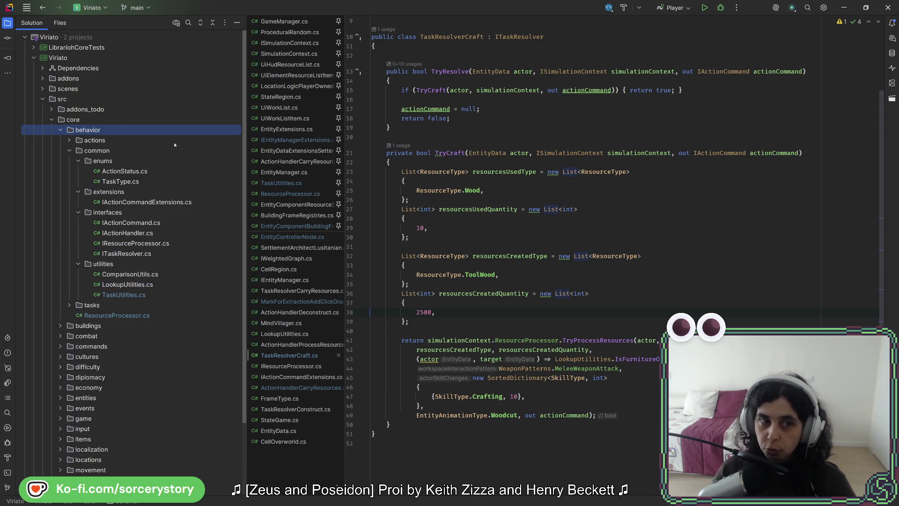
left_click(67, 151)
left_click(107, 151)
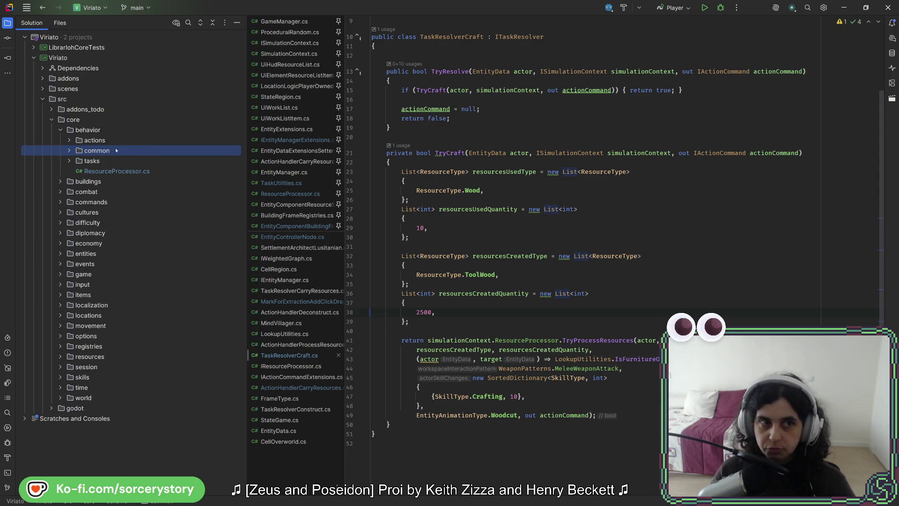
Select tasks, open combat to select AttackResult.cs, then fold combat, behavior and core.
left_click(114, 160)
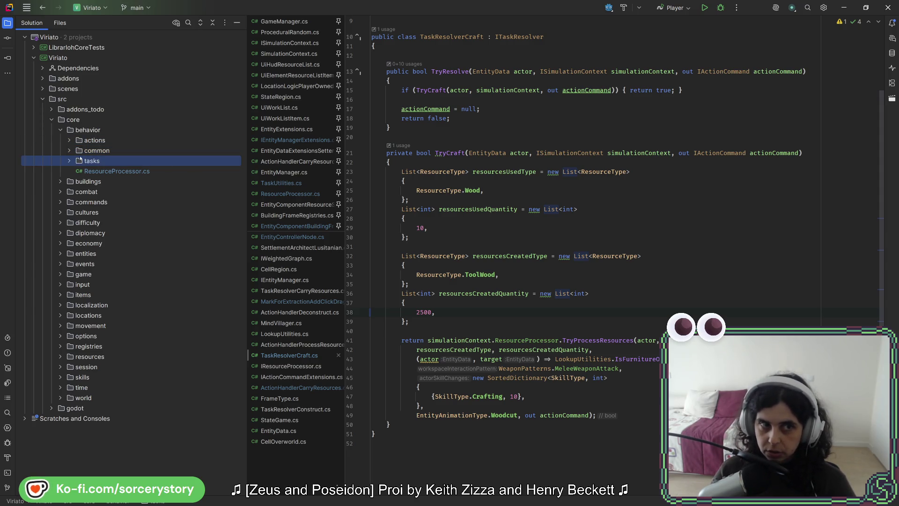
left_click(60, 191)
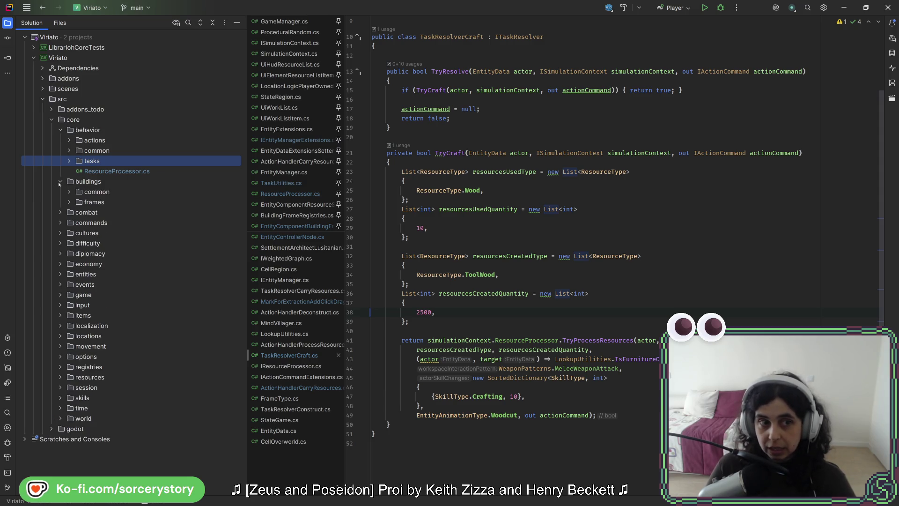
left_click(126, 243)
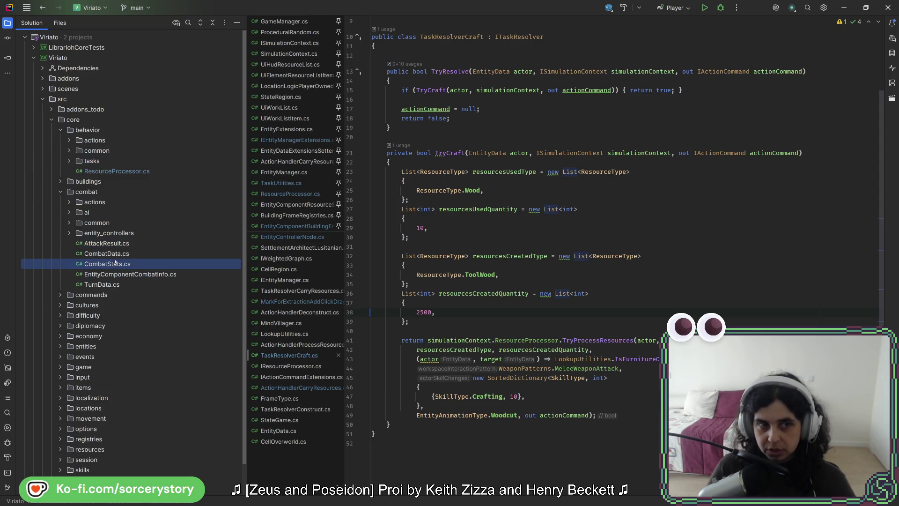
left_click(60, 191)
left_click(60, 130)
left_click(53, 120)
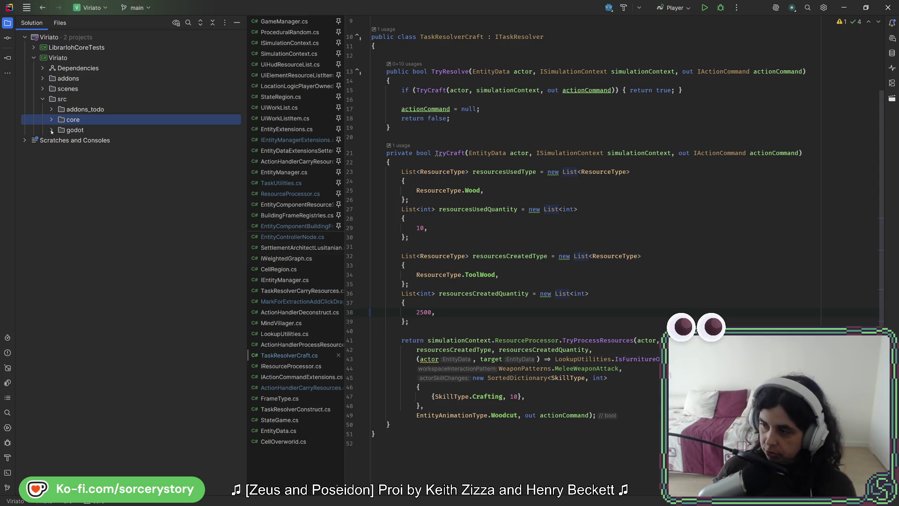
Expand the godot folder to list audio through world, and select audio.
left_click(52, 130)
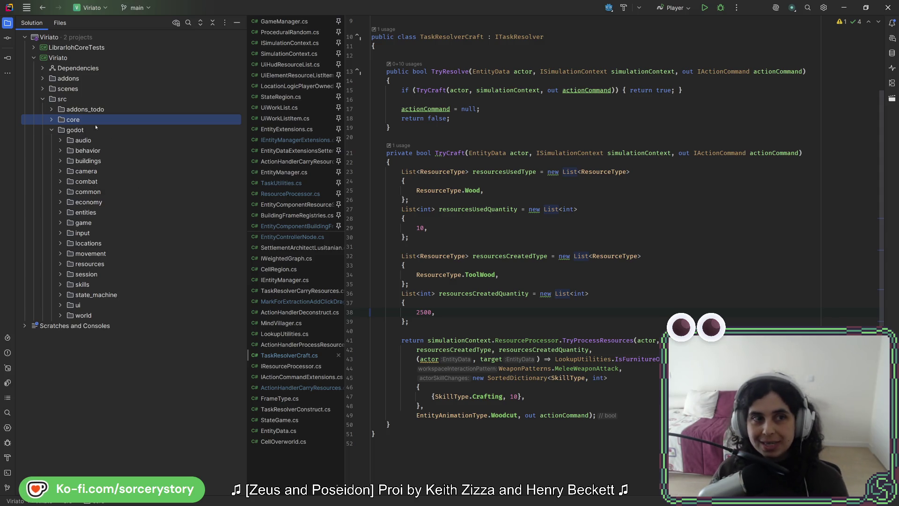
left_click(50, 119)
left_click(52, 119)
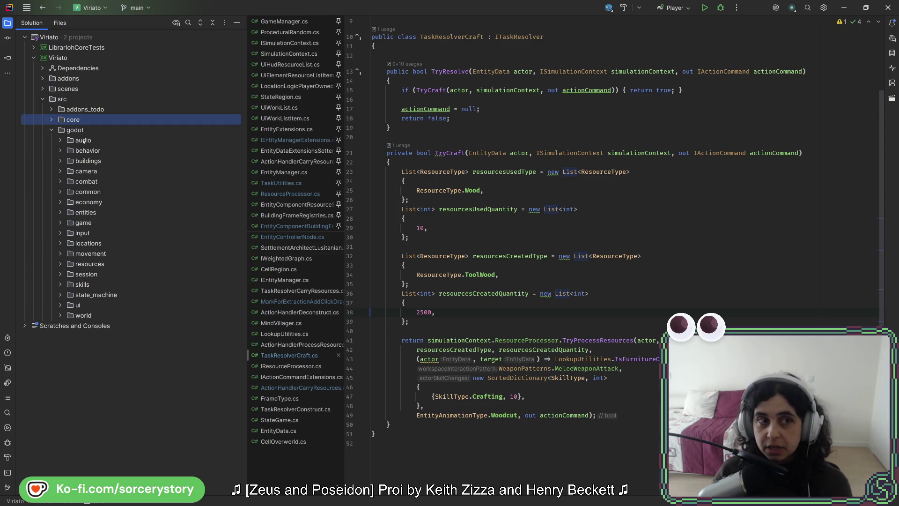
left_click(83, 141)
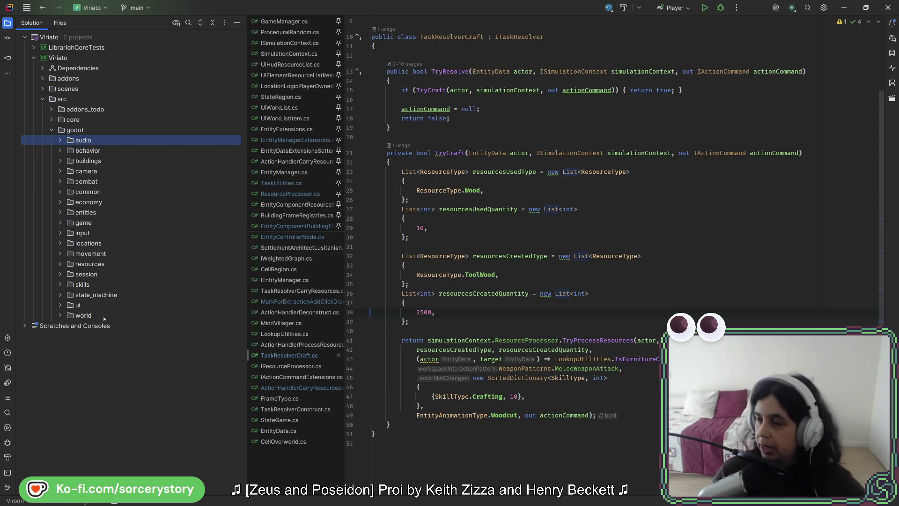
Launch the game in debug with Shift+F10, close the entity inspector and quit the game.
key("shift+F10")
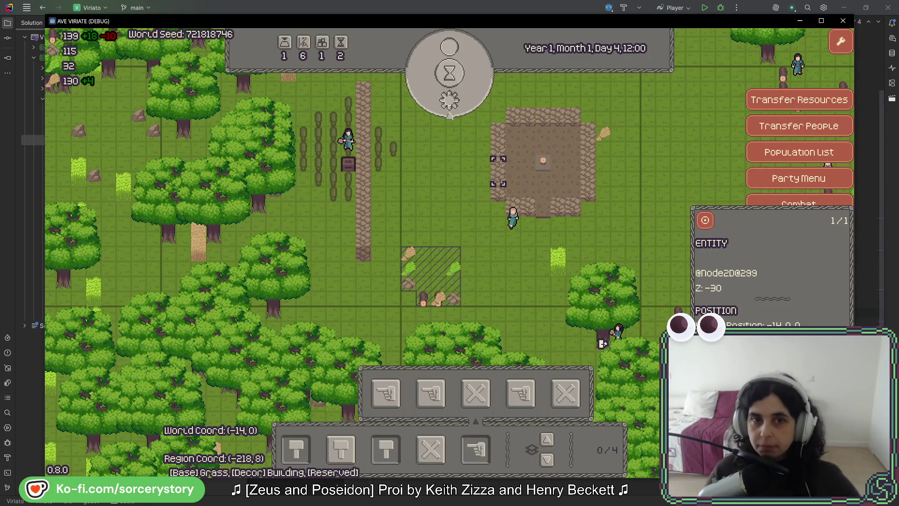
left_click(478, 216)
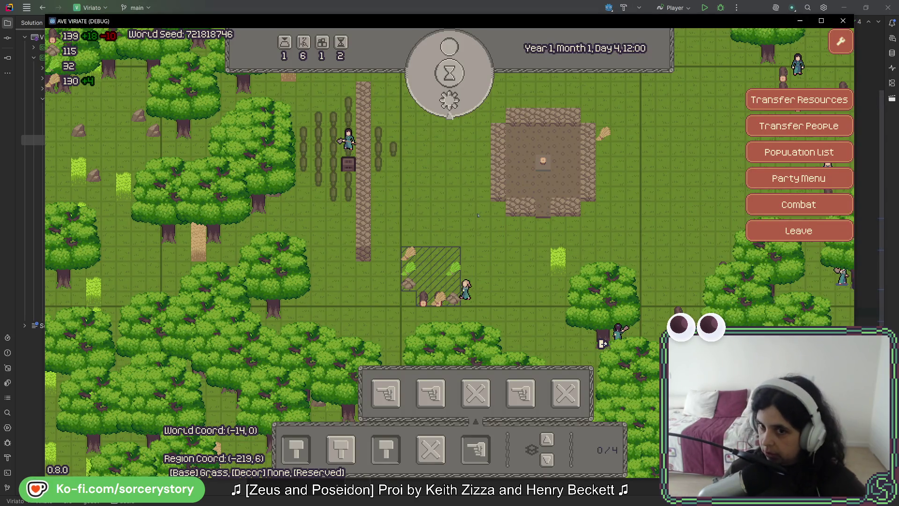
key("alt+F4")
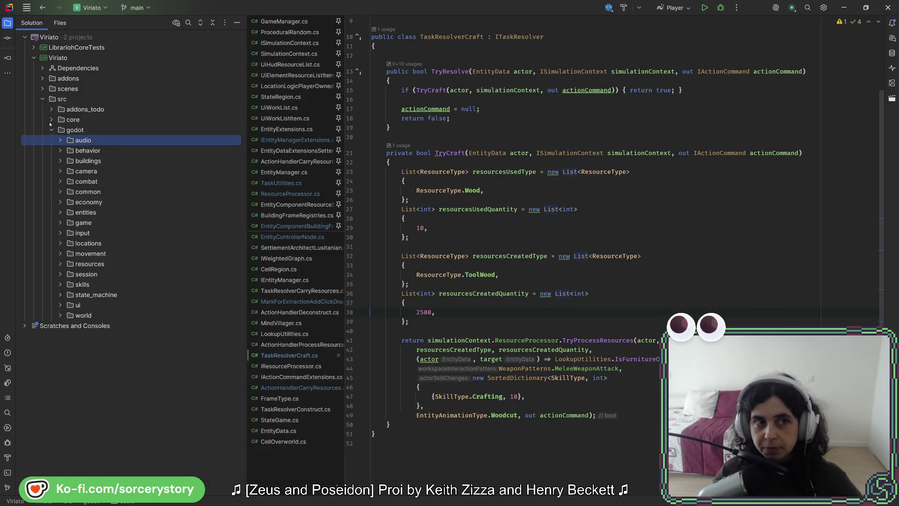
Select the core folder, inspect the pile at -15,0, dismiss its details and quit the game.
left_click(73, 120)
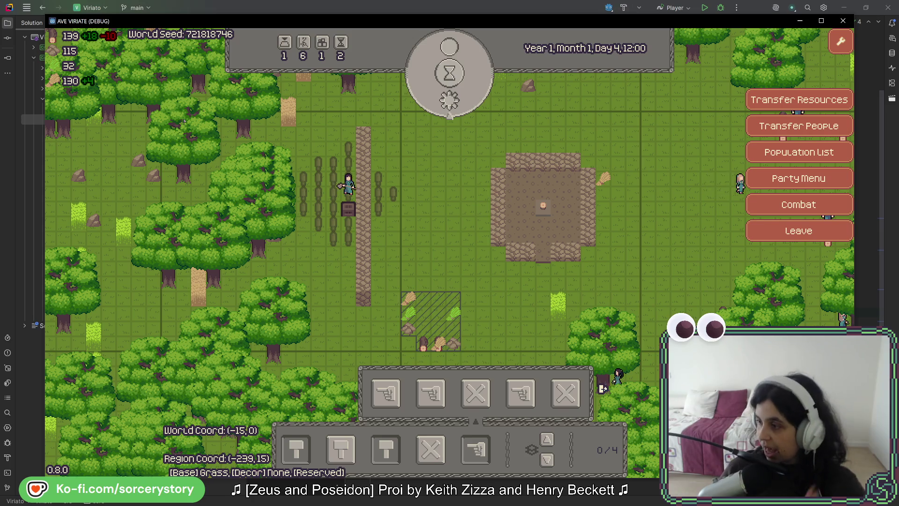
left_click(302, 178)
key("Escape")
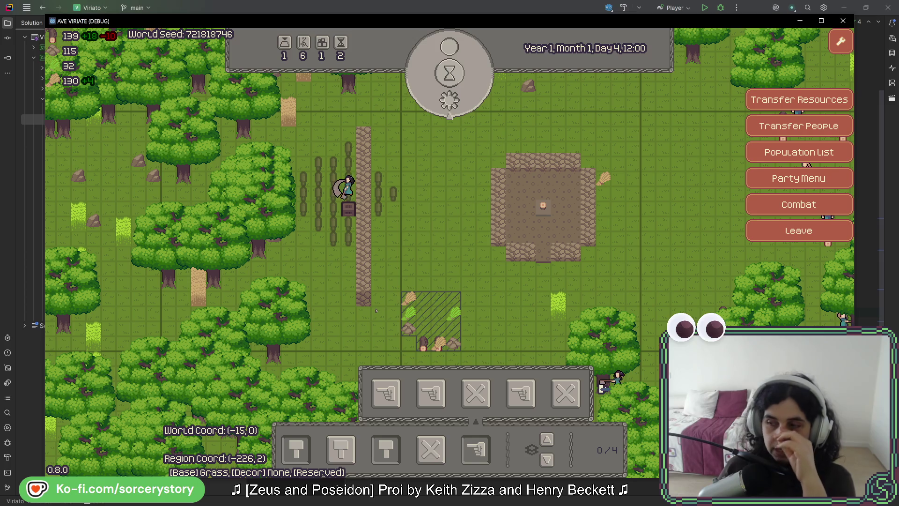
key("alt+F4")
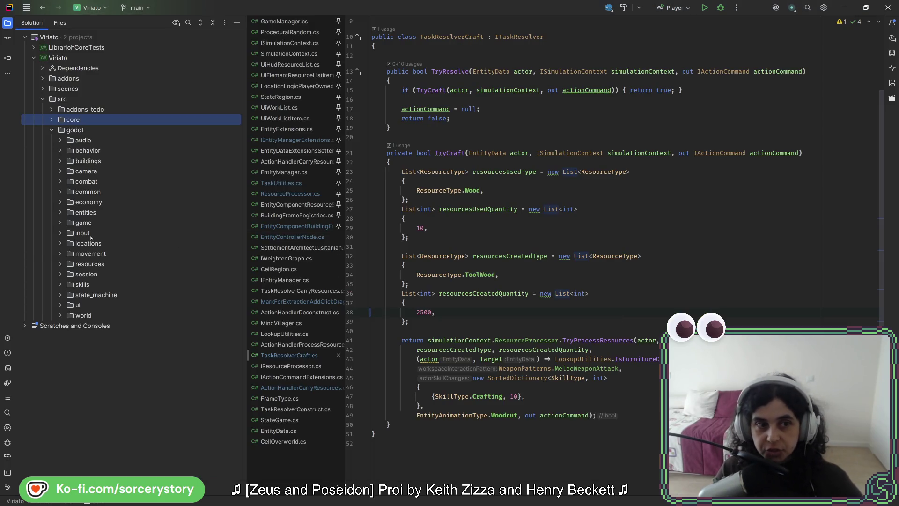
left_click(60, 213)
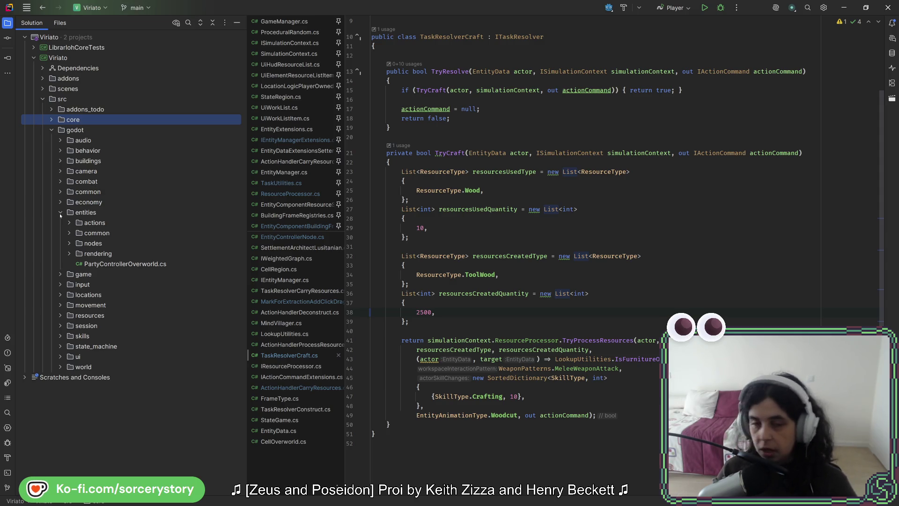
left_click(60, 213)
left_click(60, 233)
left_click(60, 232)
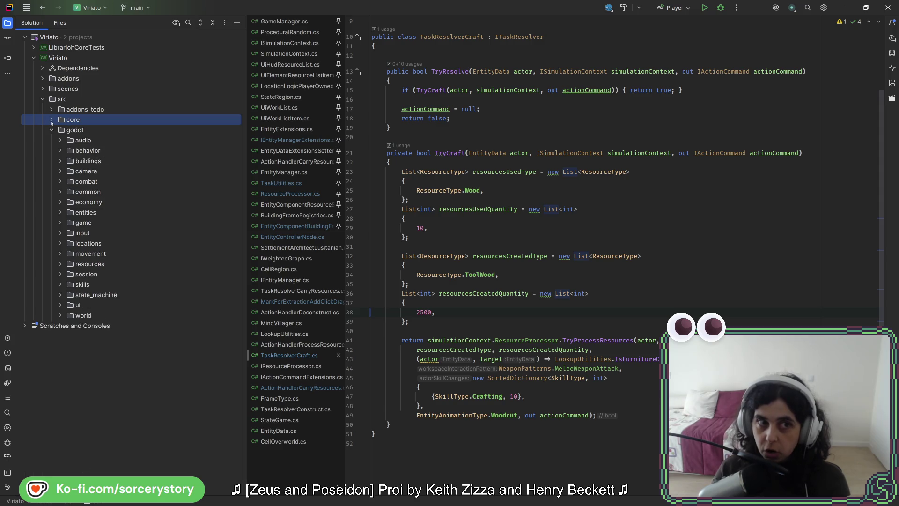
left_click(60, 243)
left_click(69, 253)
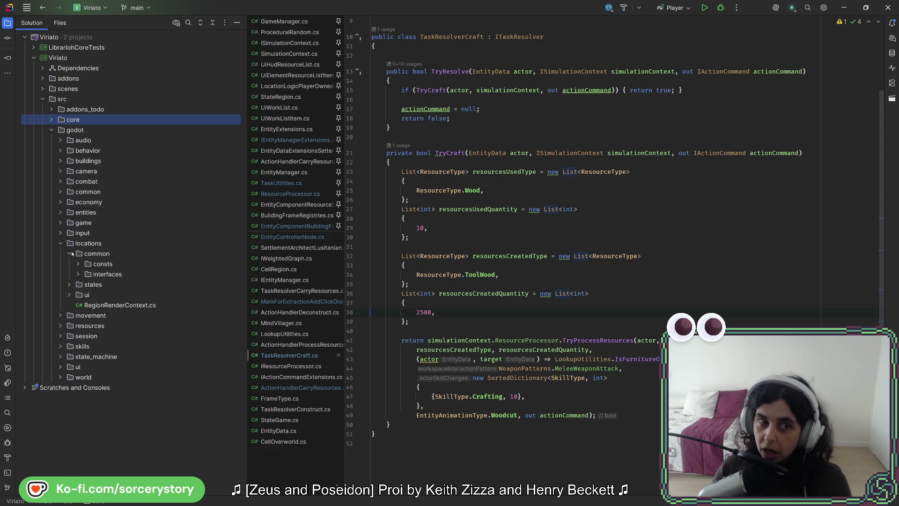
left_click(70, 253)
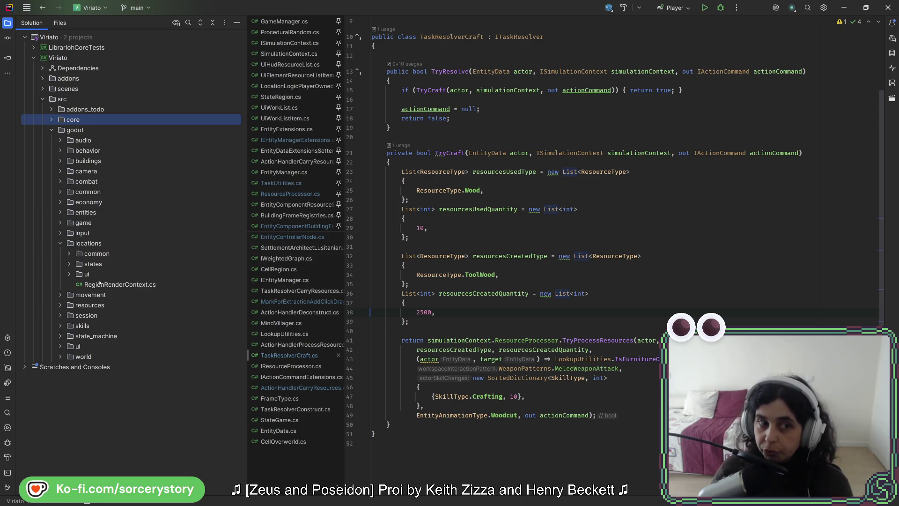
left_click(60, 305)
left_click(60, 305)
left_click(60, 305)
left_click(60, 305)
left_click(60, 325)
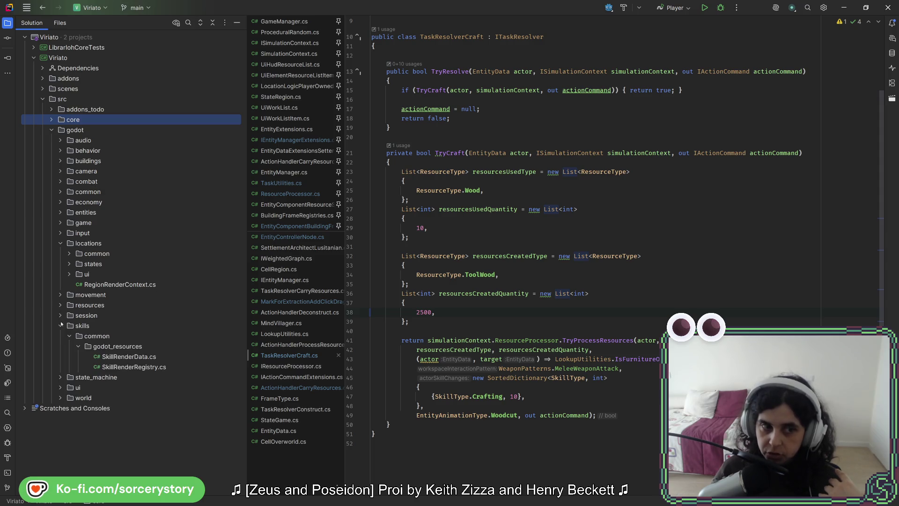
left_click(60, 326)
left_click(61, 336)
left_click(61, 335)
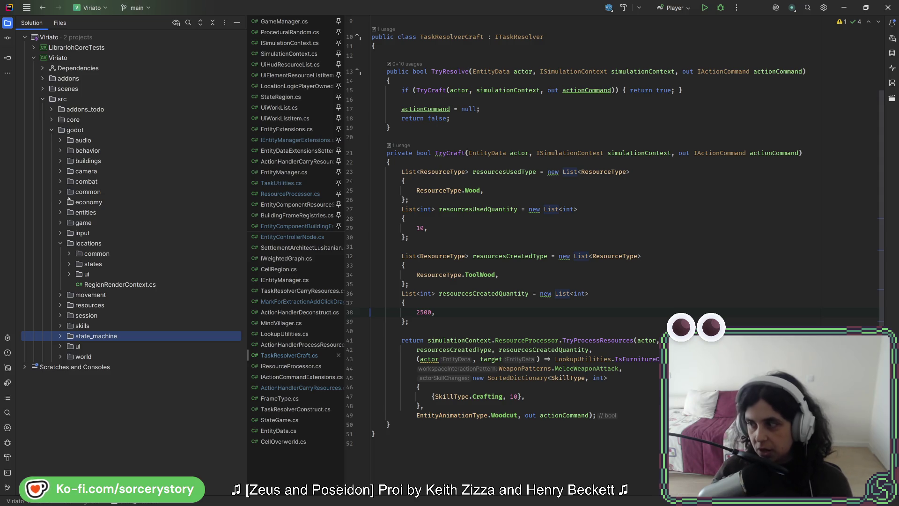
left_click(66, 211)
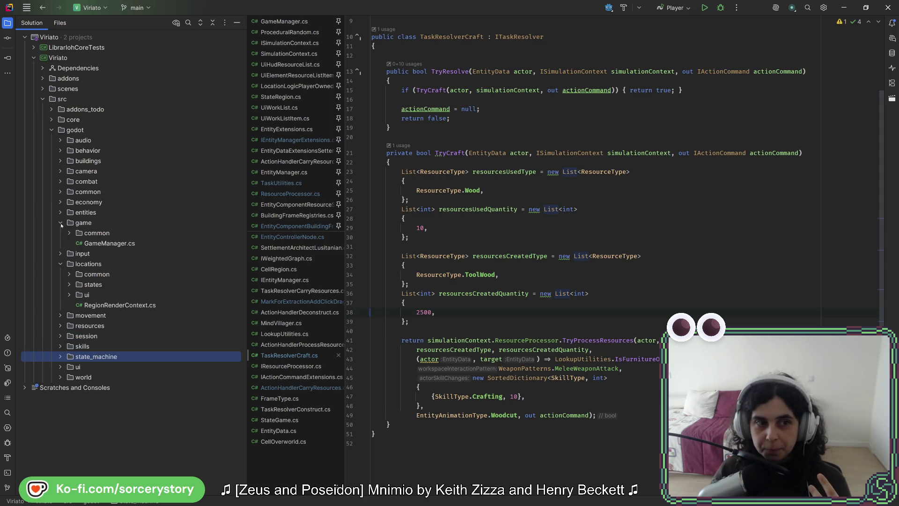
left_click(66, 212)
left_click(61, 212)
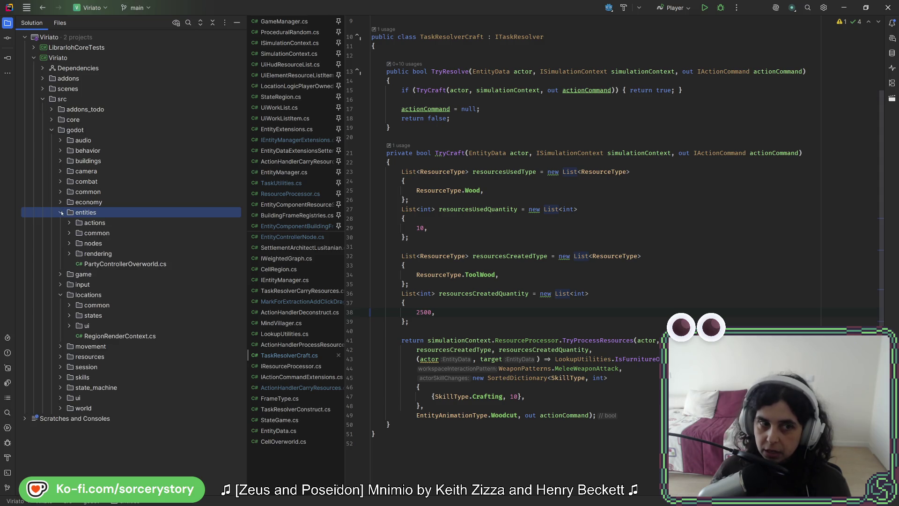
left_click(62, 212)
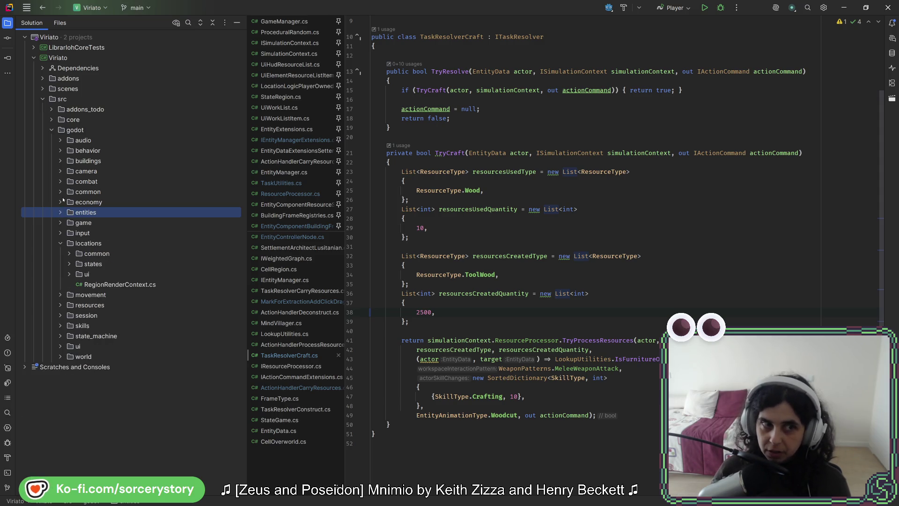
left_click(61, 201)
left_click(61, 202)
left_click(60, 191)
left_click(60, 192)
left_click(60, 192)
left_click(61, 192)
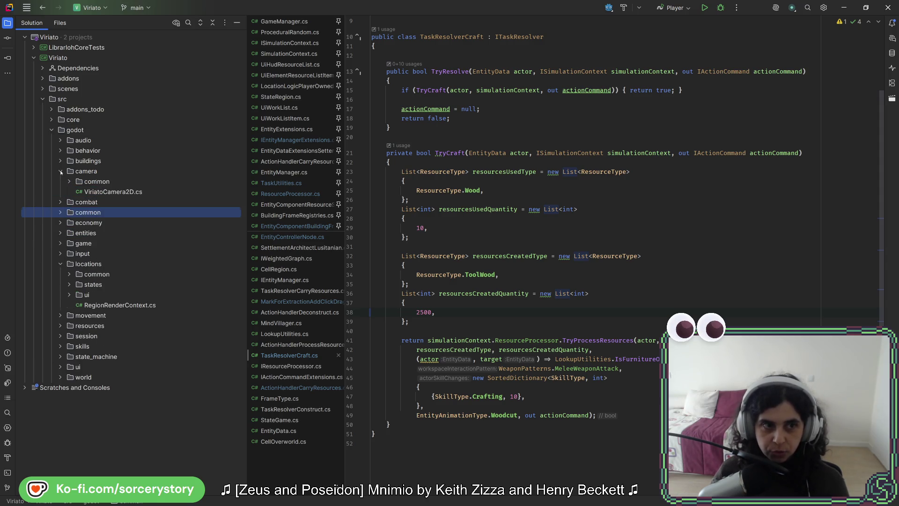
left_click(60, 161)
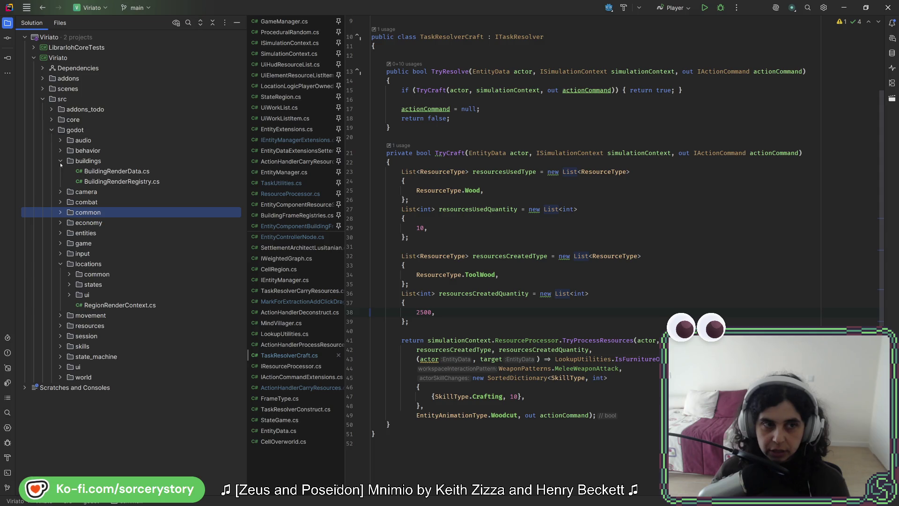
left_click(120, 171)
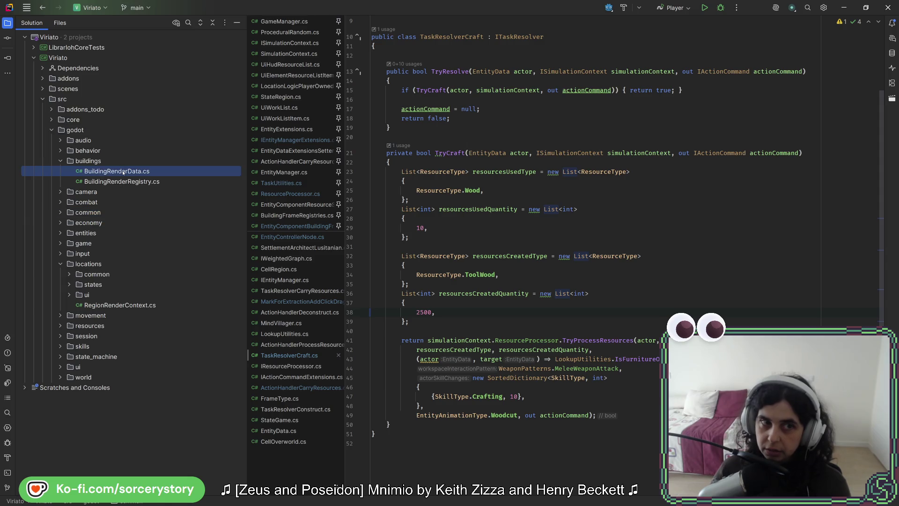
key("Down")
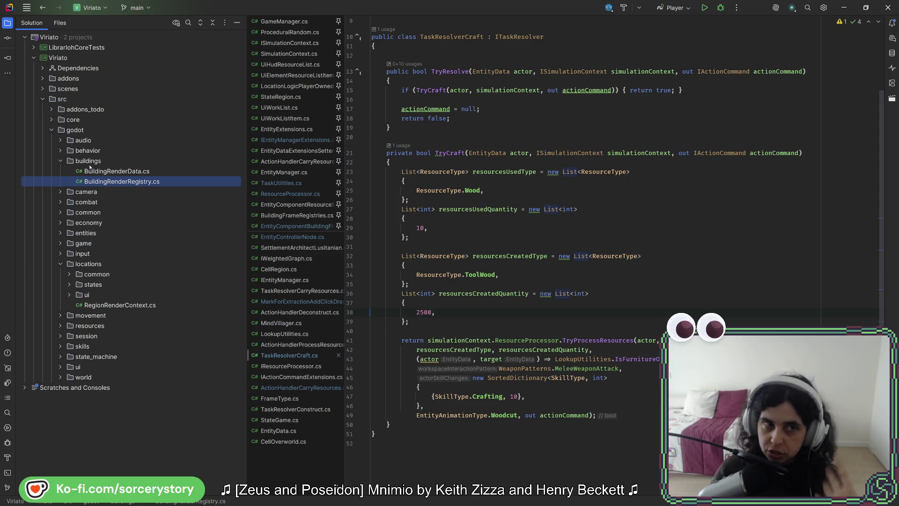
left_click(64, 160)
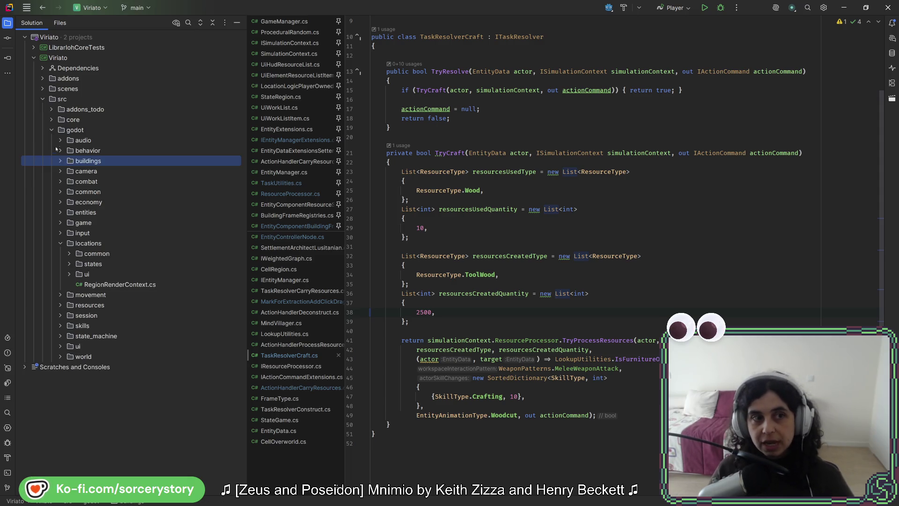
left_click(60, 244)
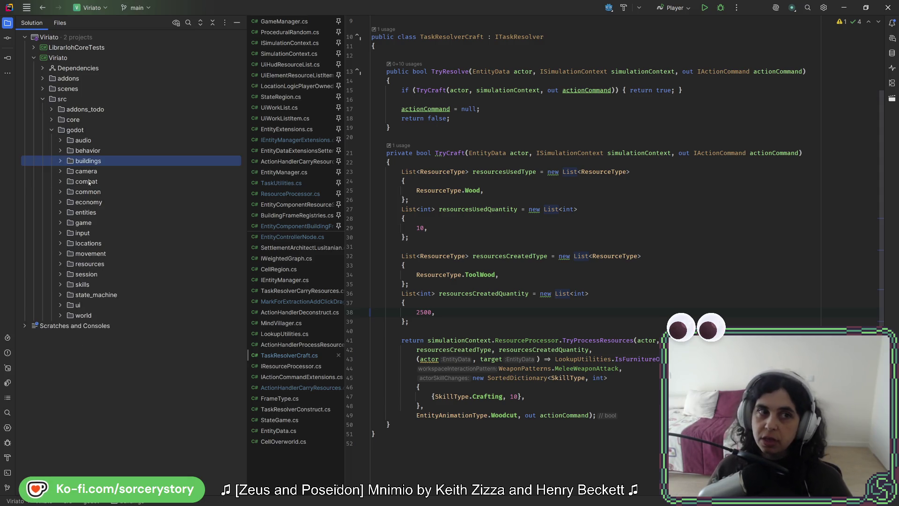
left_click(85, 141)
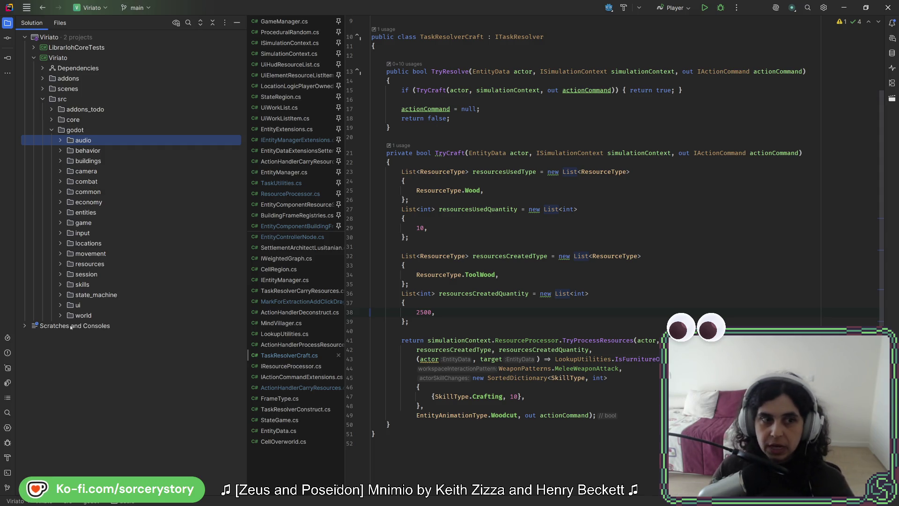
left_click(82, 232)
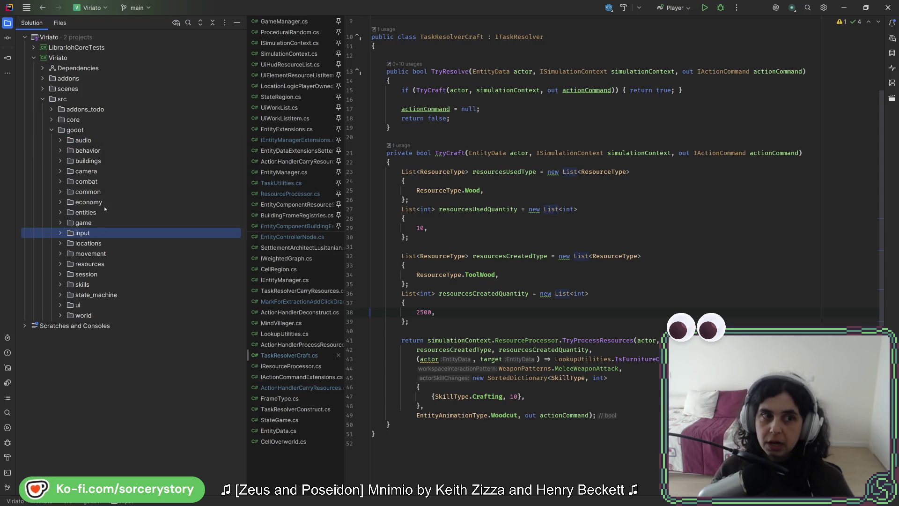
left_click(96, 181)
left_click(87, 171)
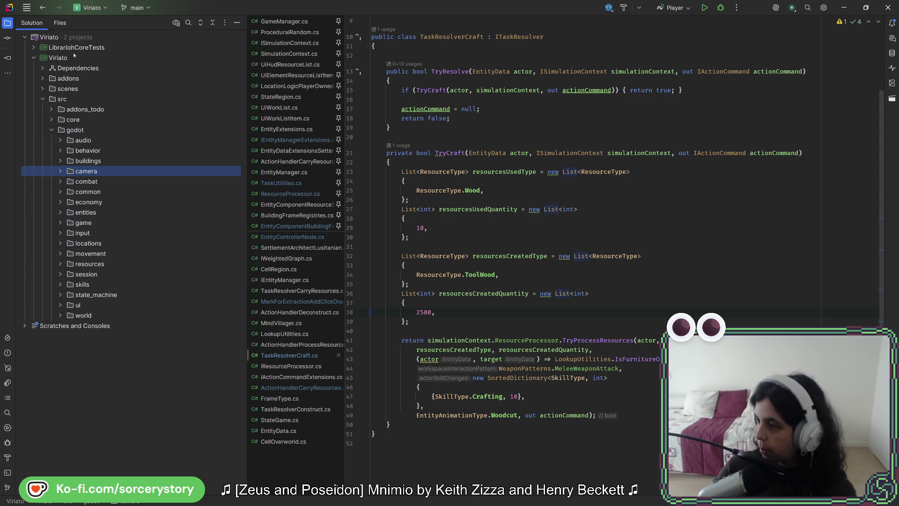
mouse_move(460, 360)
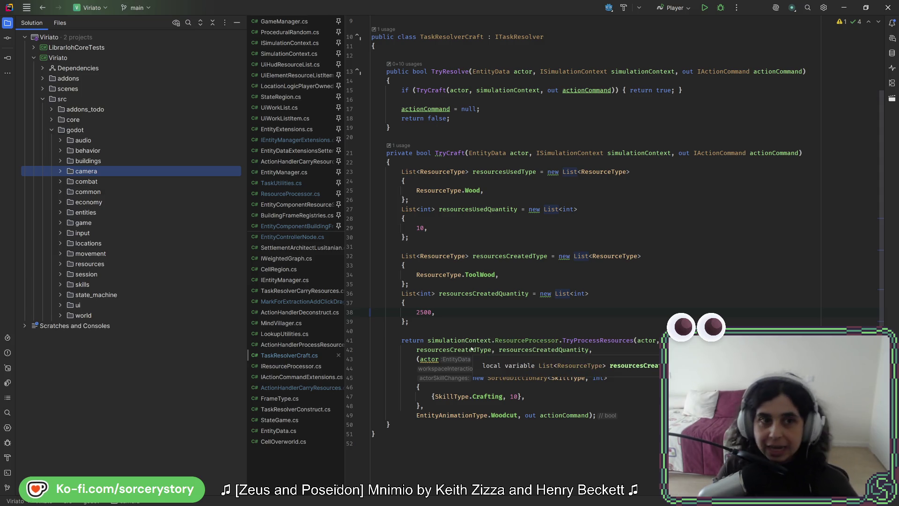
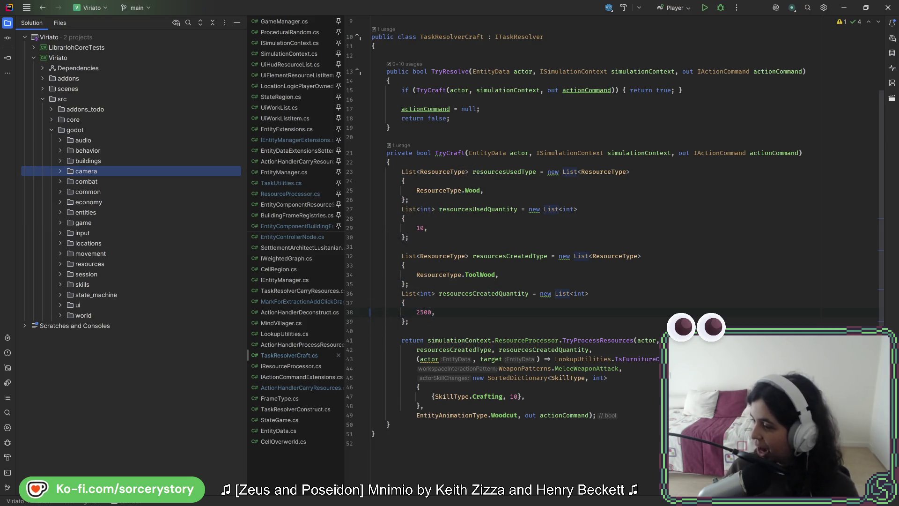
Switch from the TaskResolverCraft.cs editor to the running AVE VIRIATE (DEBUG) game window.
key("alt+Tab")
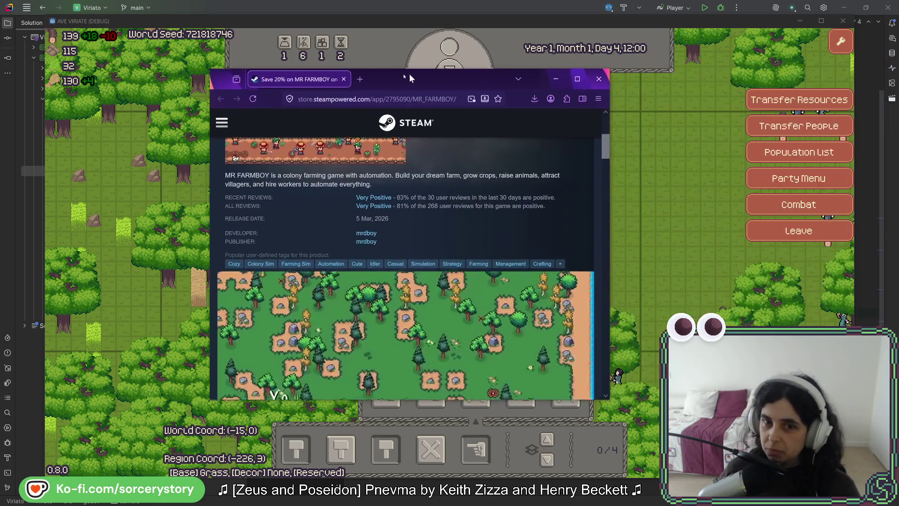
Move the MR FARMBOY store window left, widen it, and select its page address.
left_click_drag(415, 74, 317, 70)
scroll(377, 195, "up", 3)
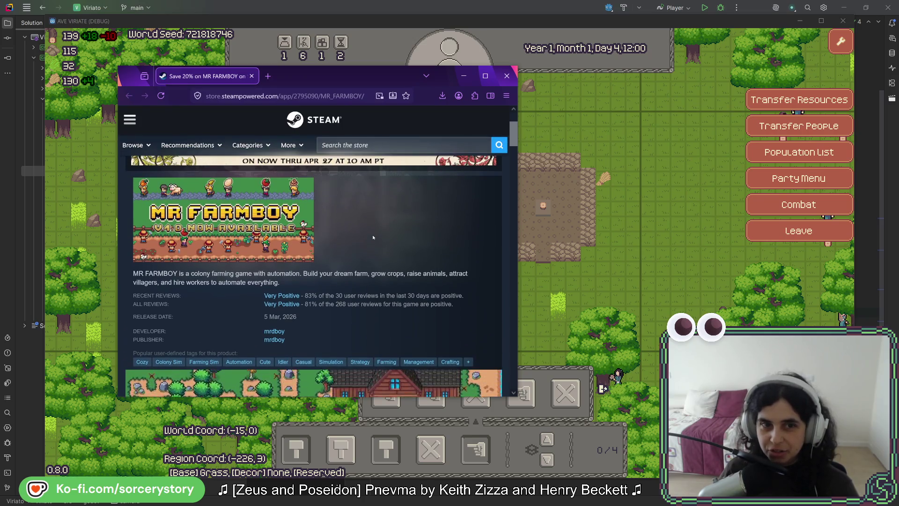
scroll(407, 248, "down", 5)
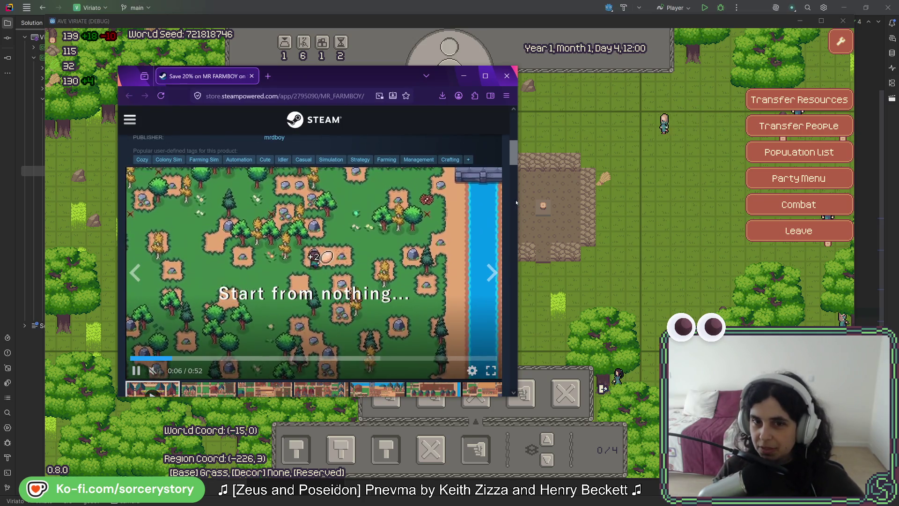
left_click_drag(517, 211, 736, 211)
scroll(700, 313, "up", 2)
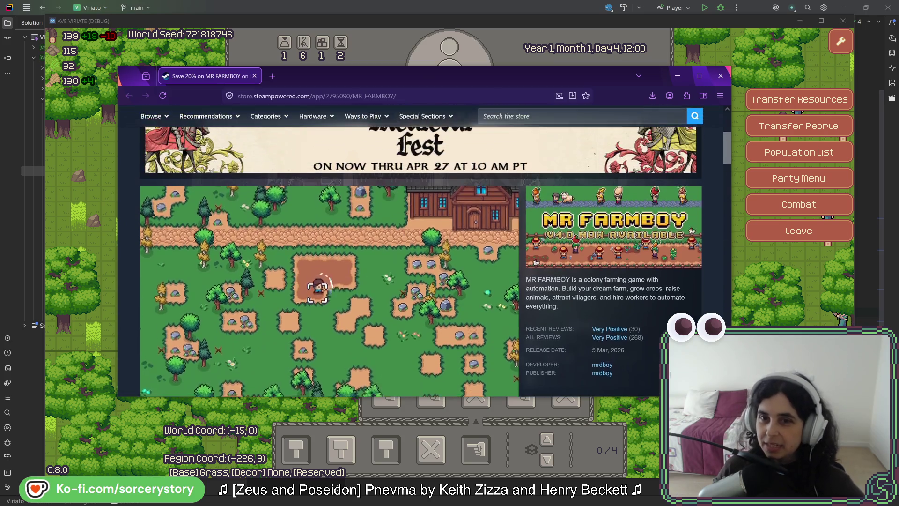
scroll(704, 287, "down", 1)
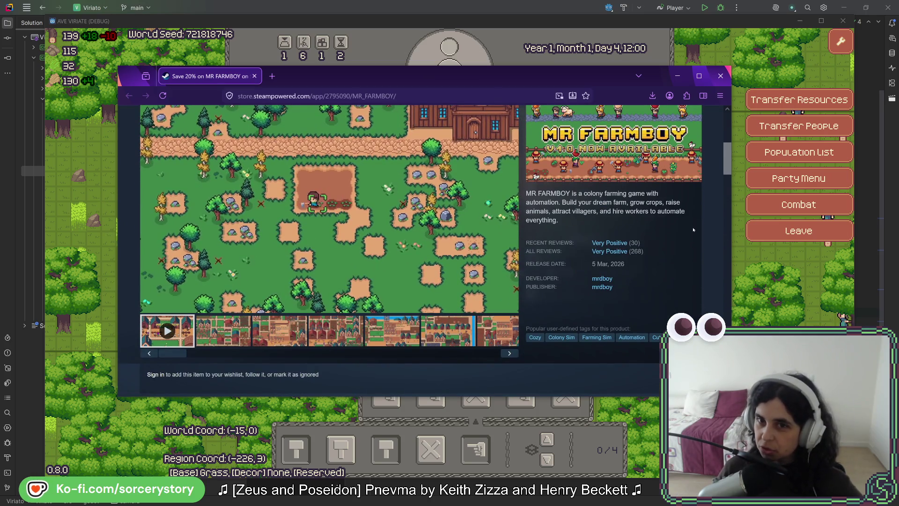
left_click(328, 96)
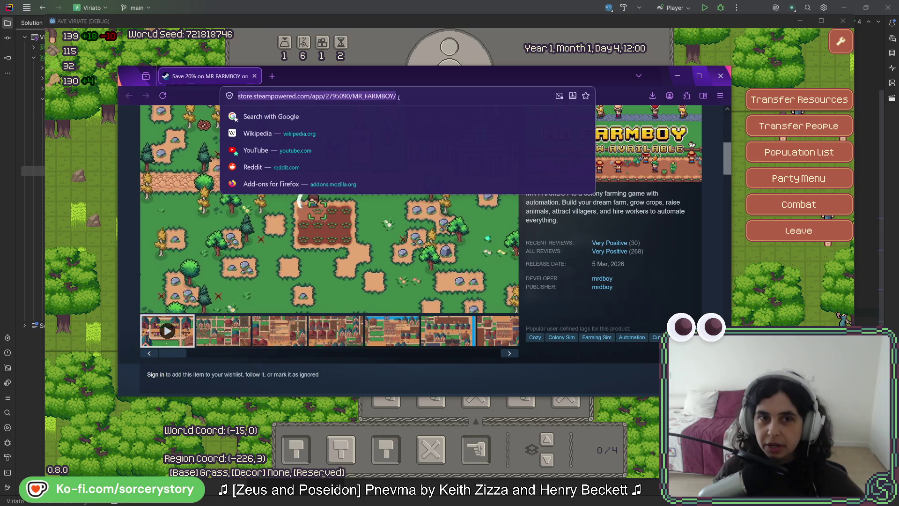
key("Escape")
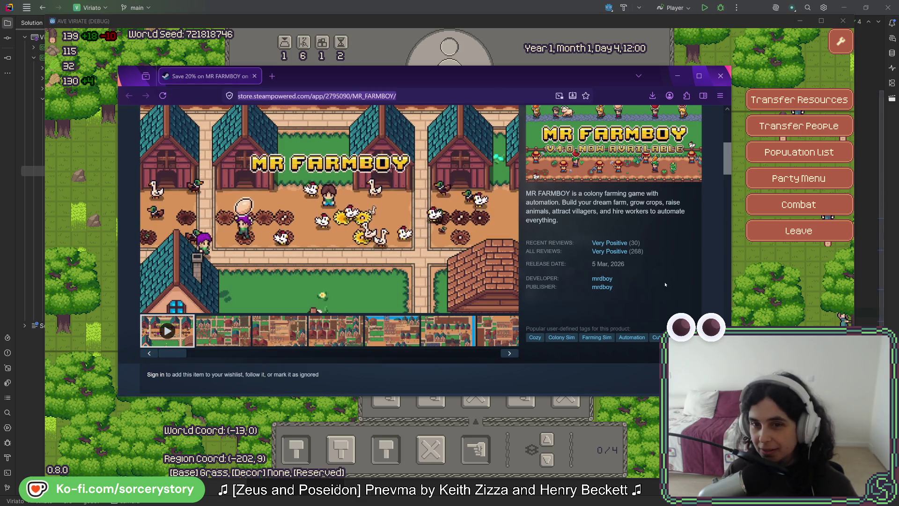
scroll(652, 283, "down", 5)
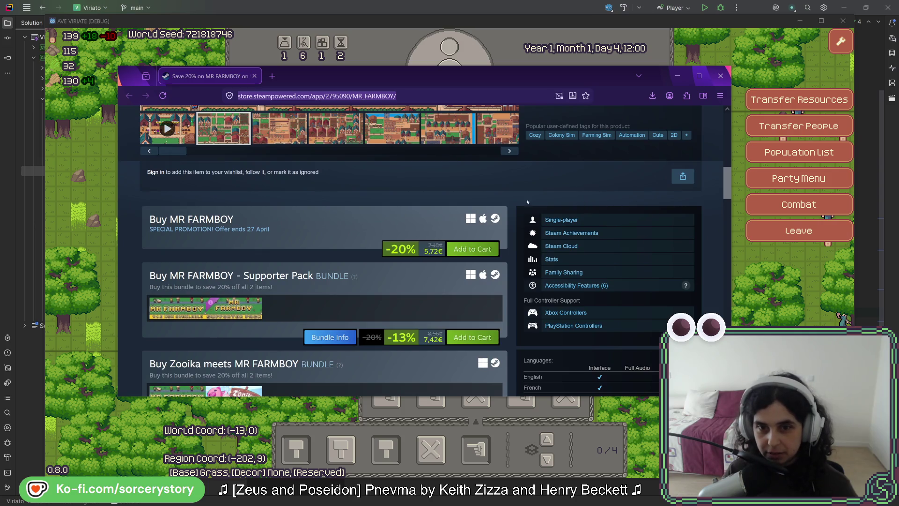
scroll(533, 201, "down", 4)
scroll(463, 212, "down", 5)
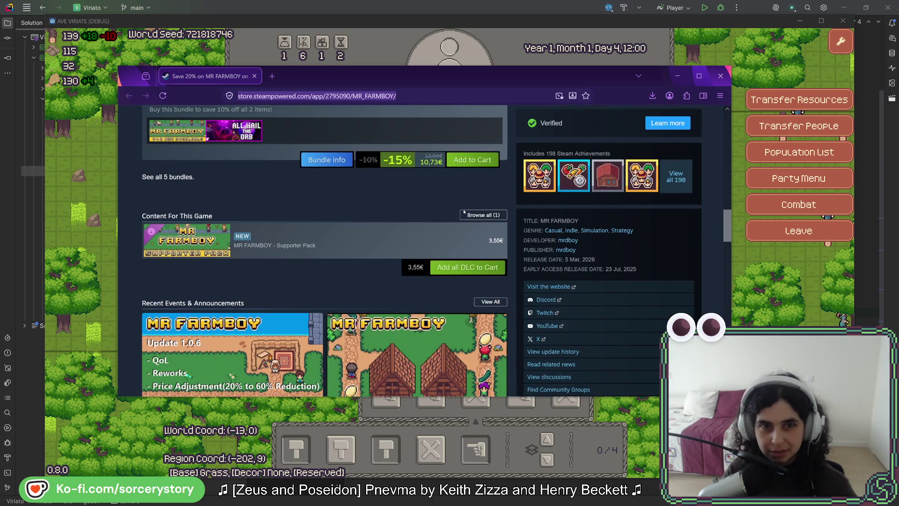
scroll(398, 214, "down", 5)
scroll(397, 213, "up", 4)
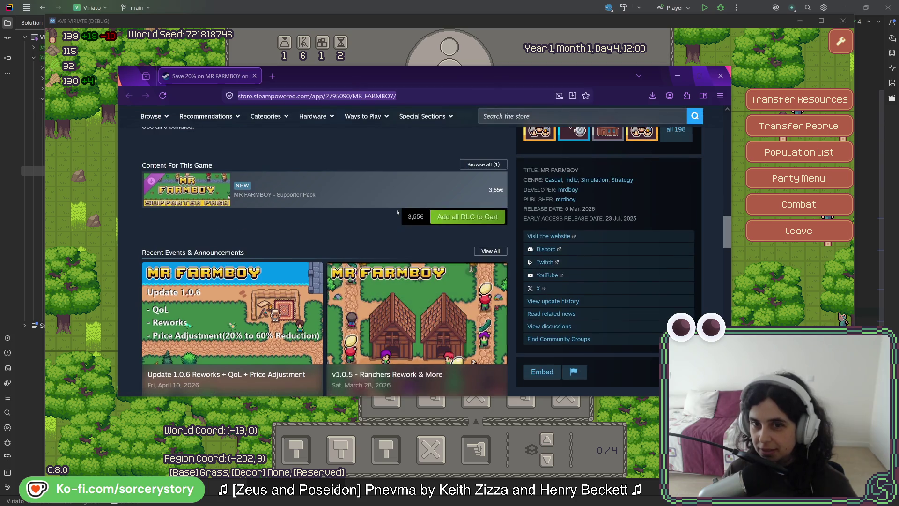
scroll(397, 210, "down", 10)
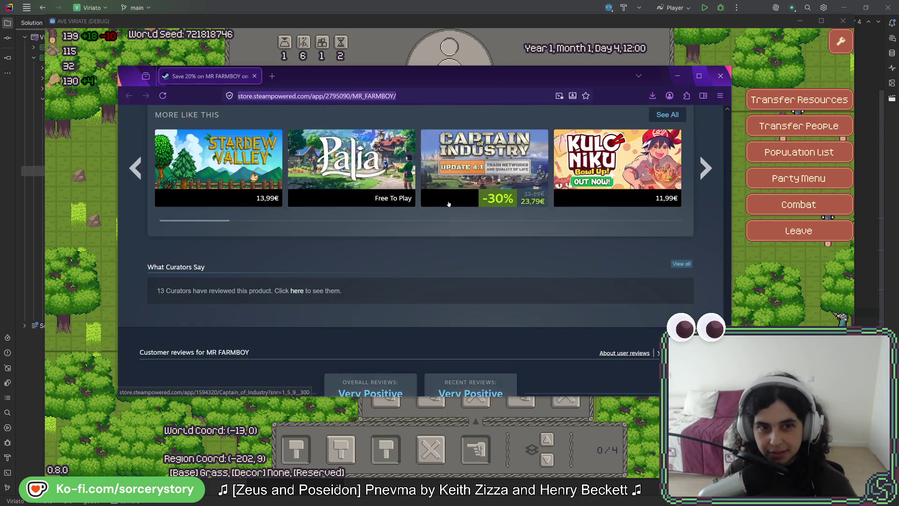
scroll(435, 230, "up", 3)
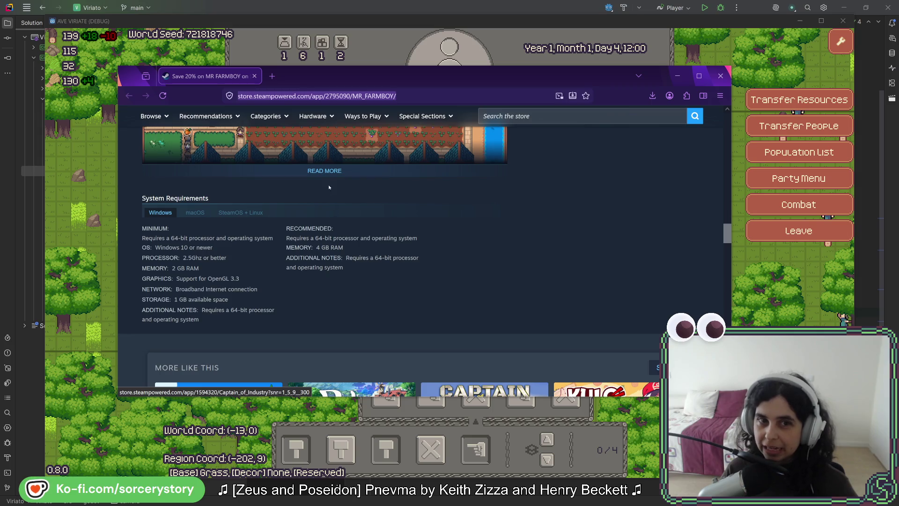
scroll(422, 281, "up", 5)
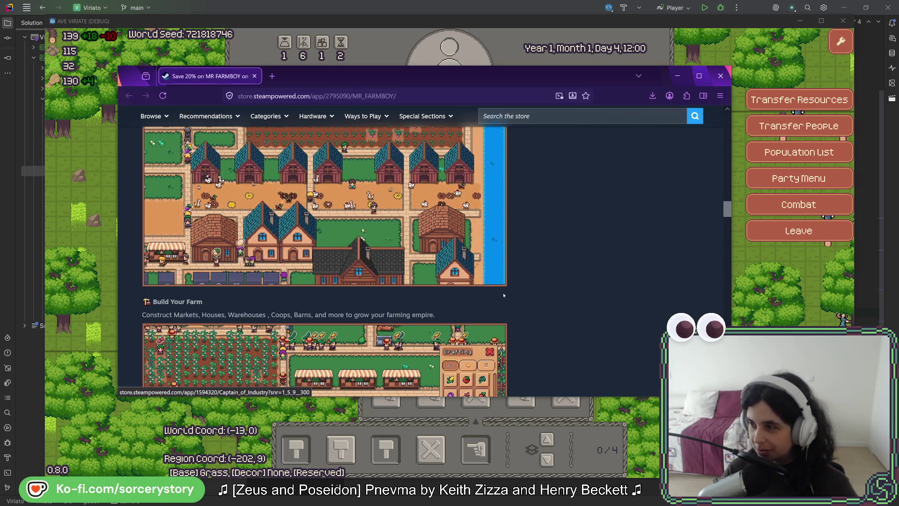
scroll(502, 293, "up", 15)
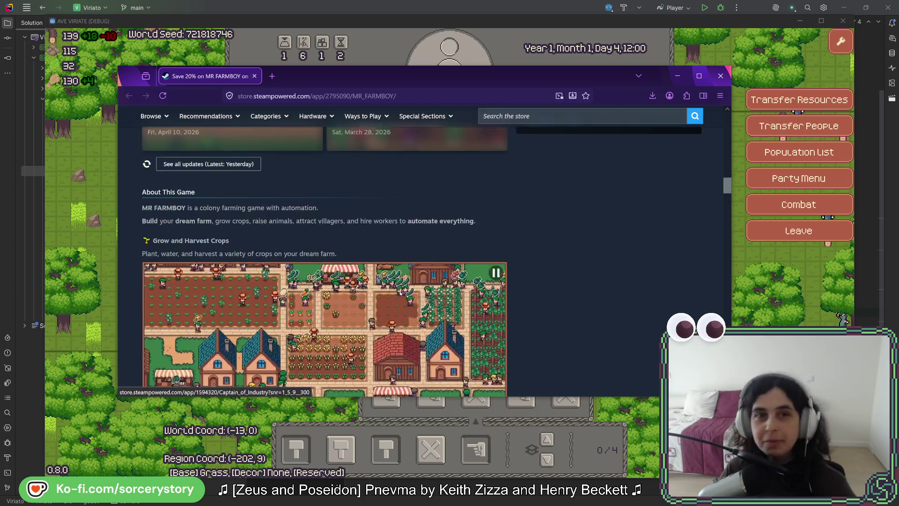
scroll(310, 251, "up", 2)
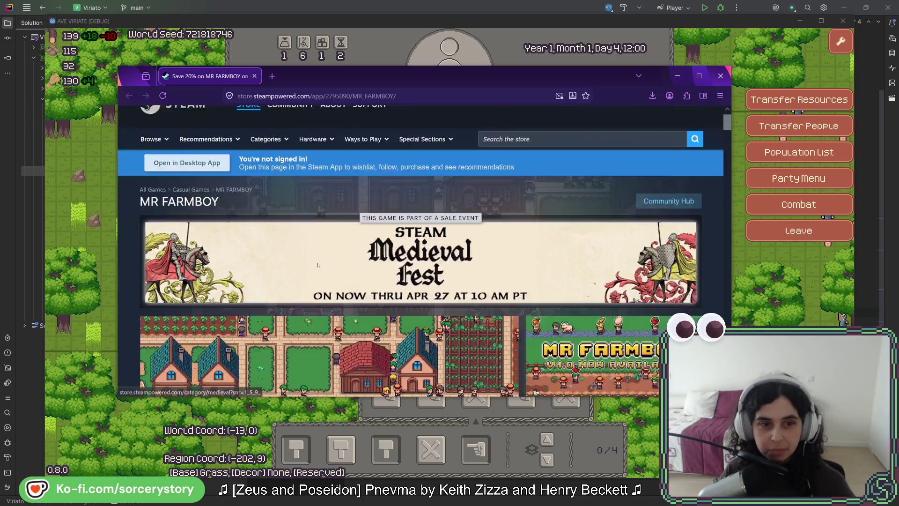
scroll(314, 257, "down", 6)
scroll(318, 266, "up", 5)
scroll(319, 266, "down", 5)
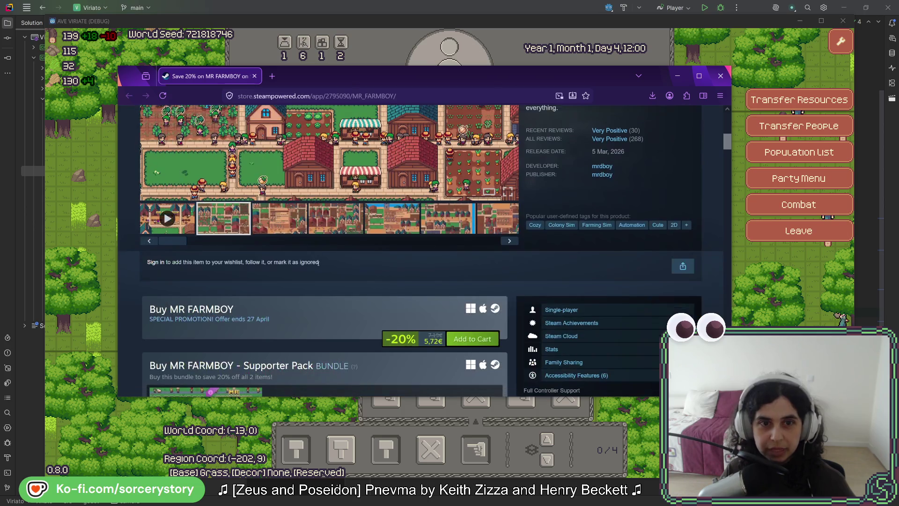
scroll(319, 262, "down", 1)
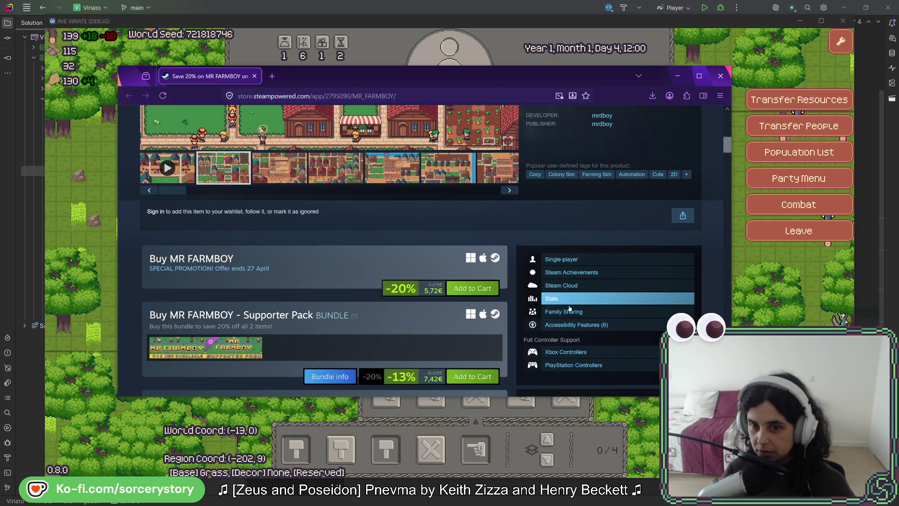
scroll(566, 295, "down", 2)
scroll(571, 305, "up", 4)
scroll(570, 309, "down", 6)
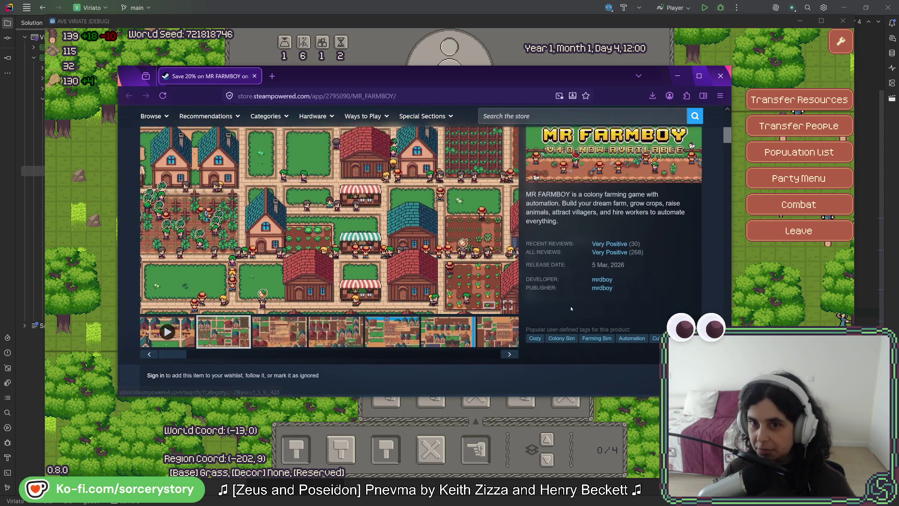
scroll(570, 316, "down", 4)
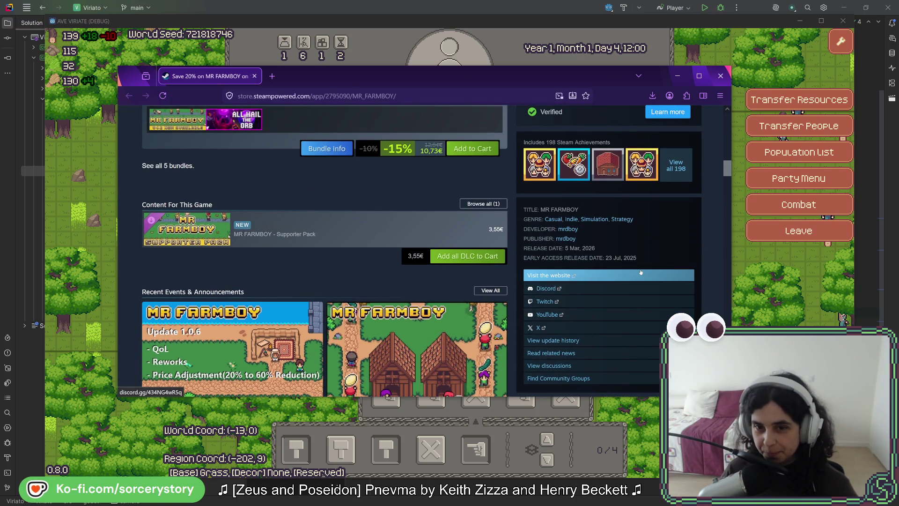
scroll(583, 323, "down", 1)
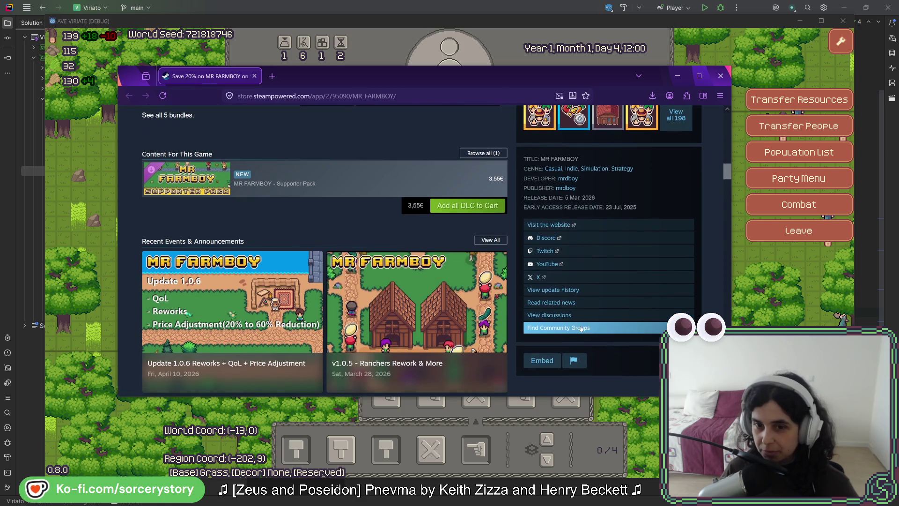
left_click(572, 290)
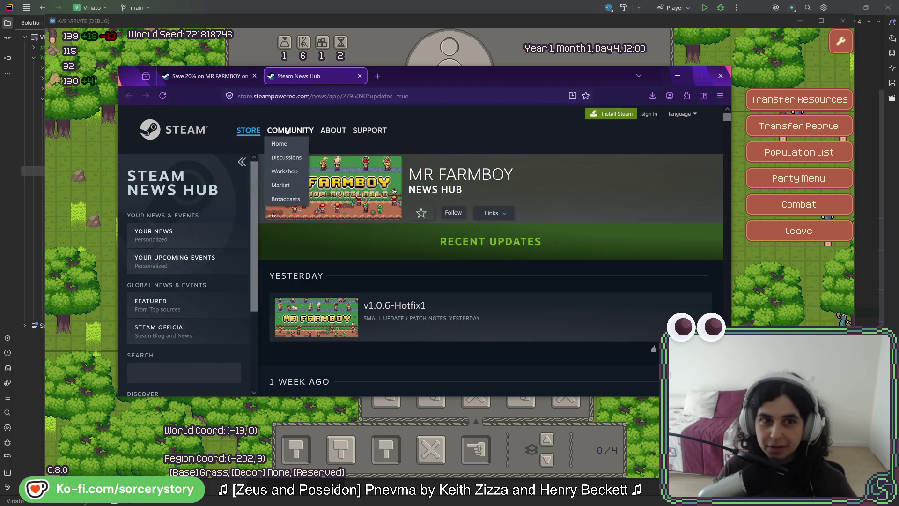
Visit the Steam community home page, return to the MR FARMBOY news page, then go back to the store tab.
left_click(286, 132)
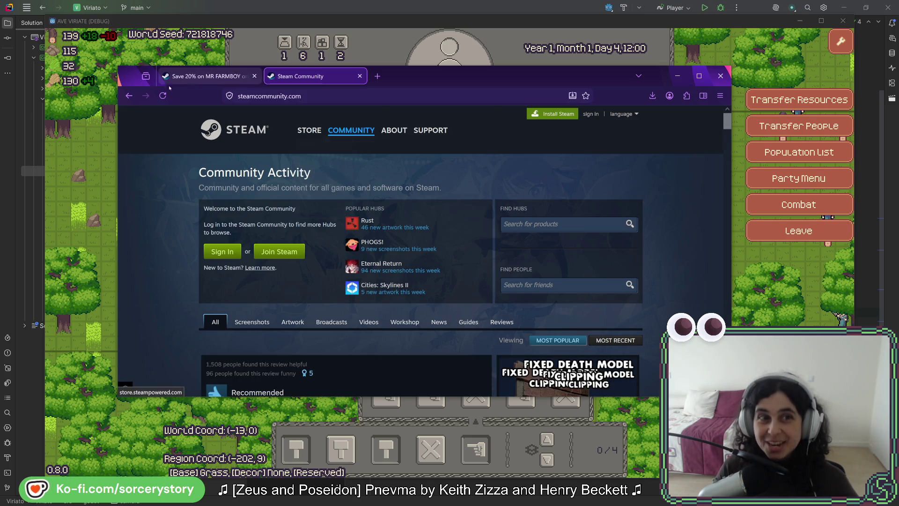
left_click(129, 96)
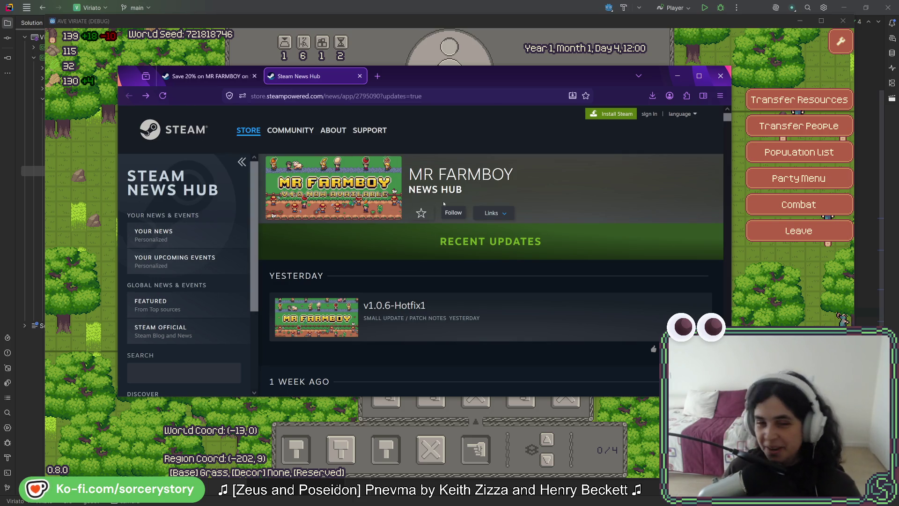
scroll(388, 249, "down", 4)
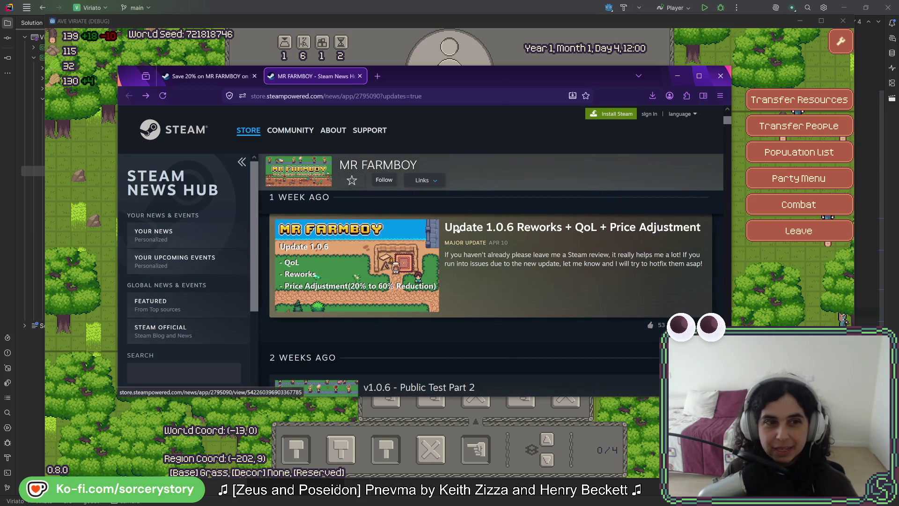
left_click(206, 76)
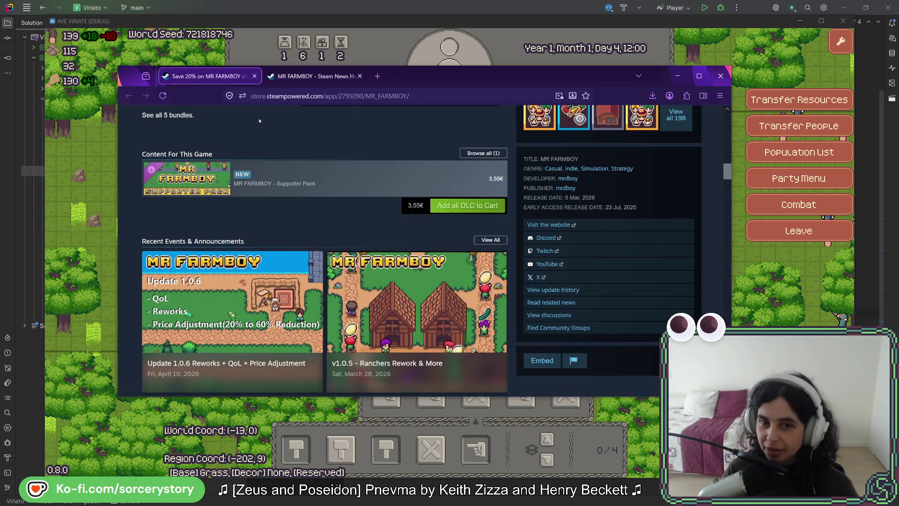
Return to the top of the MR FARMBOY store page and open its Community Hub in a new tab.
scroll(587, 277, "up", 4)
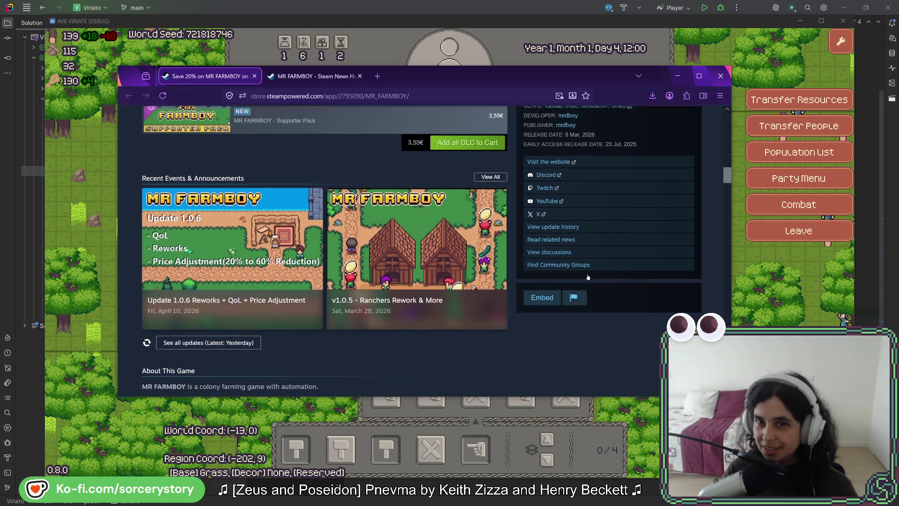
scroll(669, 290, "up", 4)
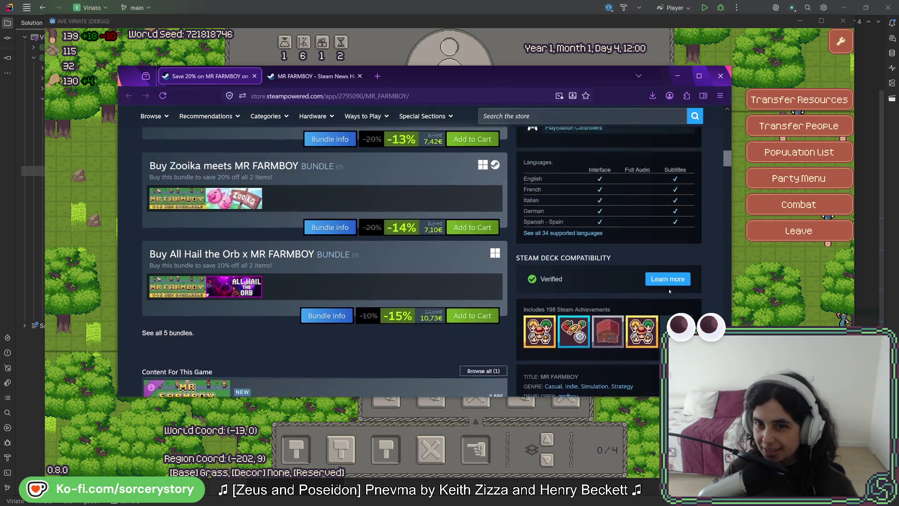
scroll(630, 300, "up", 3)
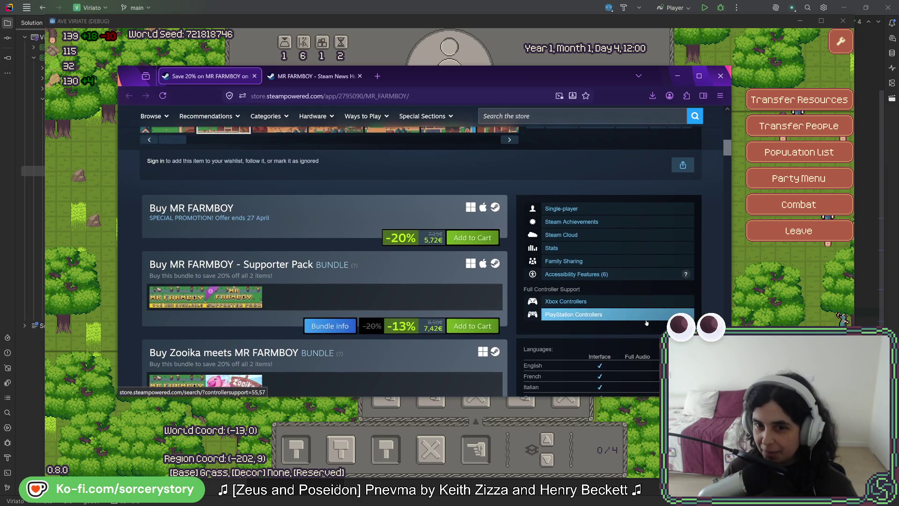
scroll(686, 298, "up", 2)
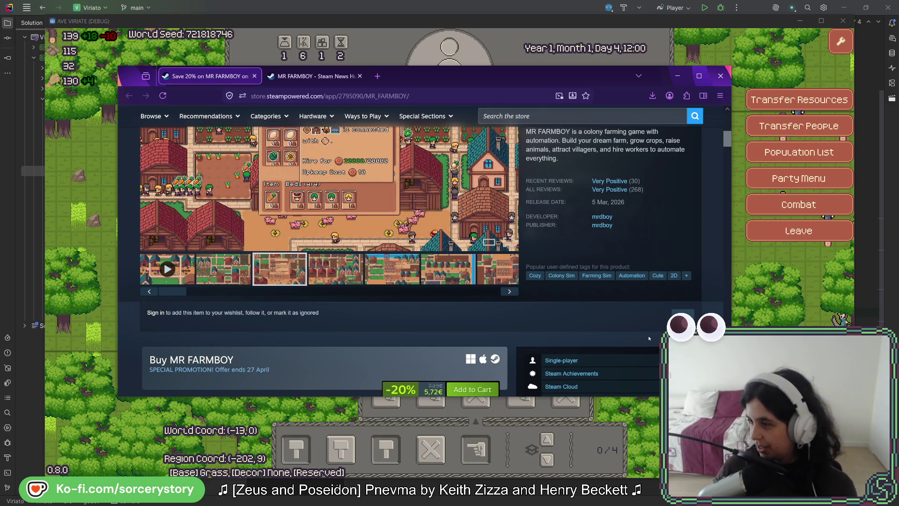
scroll(649, 338, "up", 5)
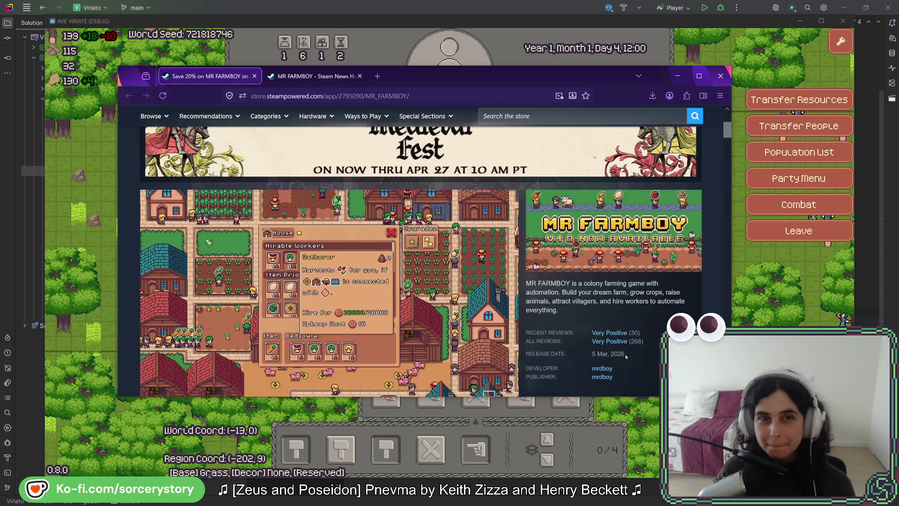
scroll(626, 356, "up", 2)
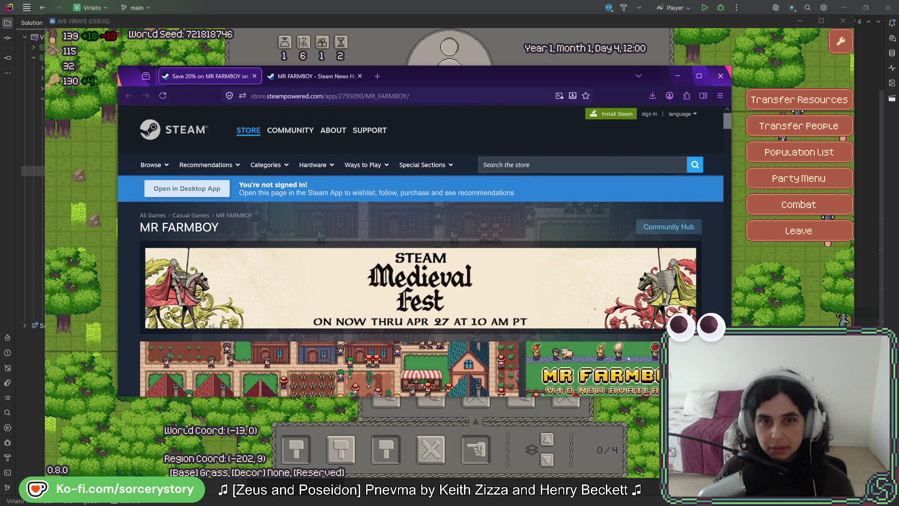
left_click(668, 227)
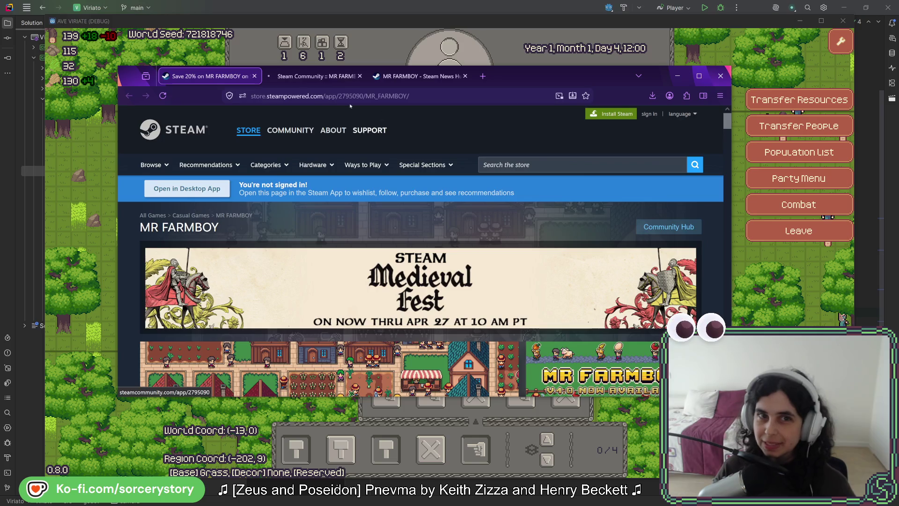
Highlight the '343 In-Game' player count on the MR FARMBOY community hub.
scroll(617, 308, "down", 1)
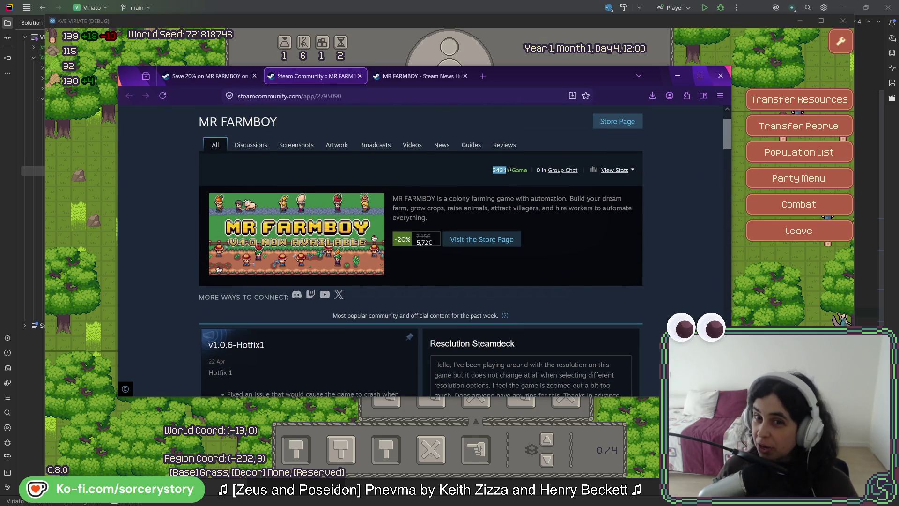
left_click_drag(507, 171, 519, 170)
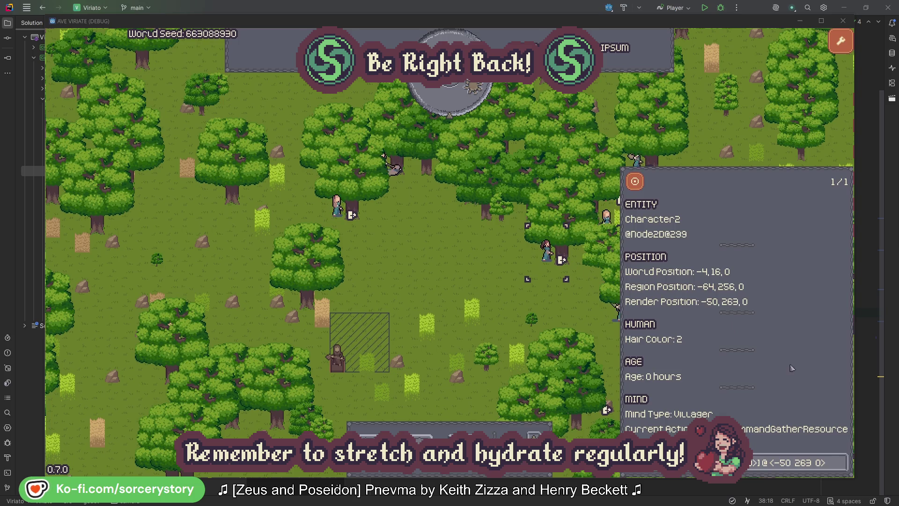
Check which PLANT_Oak Character2 has reserved, then close its details.
left_click(840, 464)
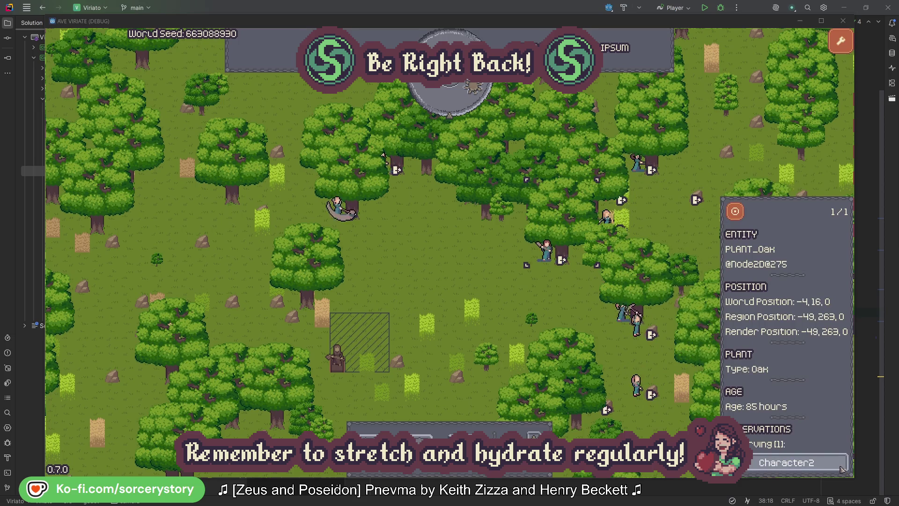
left_click(841, 467)
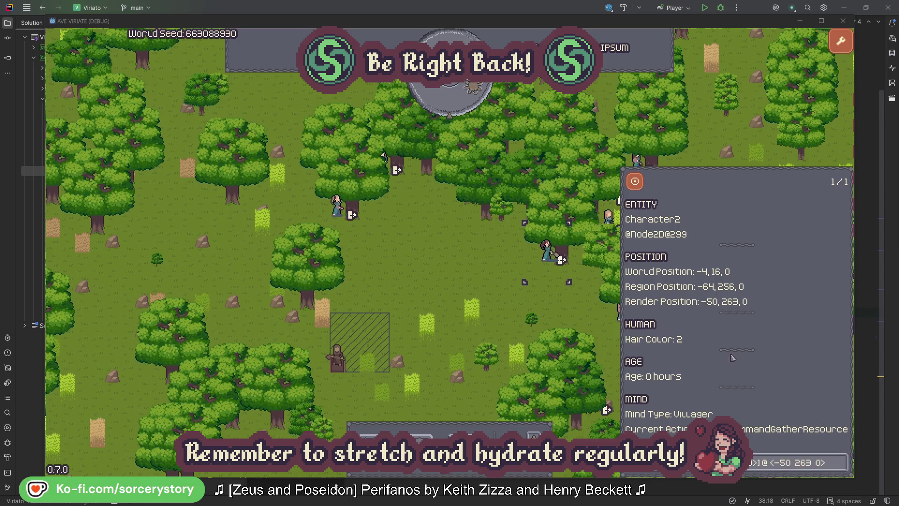
left_click(557, 307)
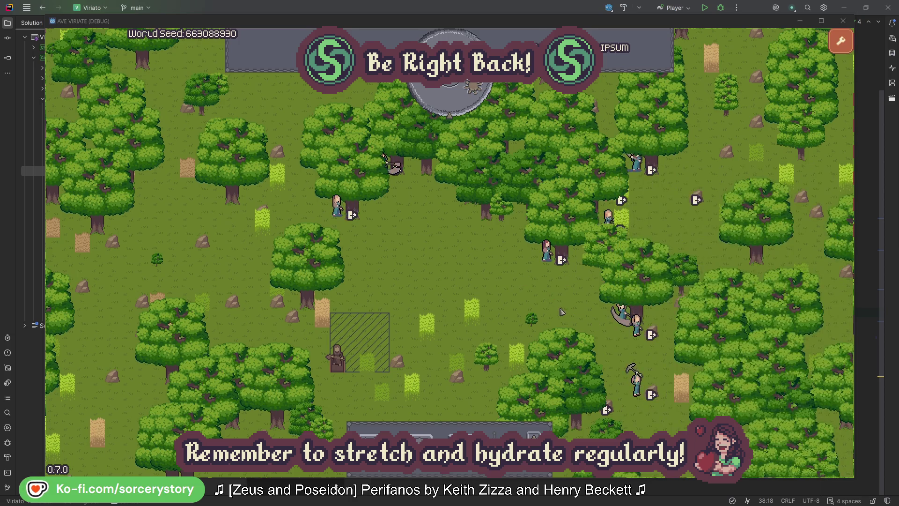
Check Character0's reserved oak, close its details, and advance the game clock one hour.
left_click(348, 227)
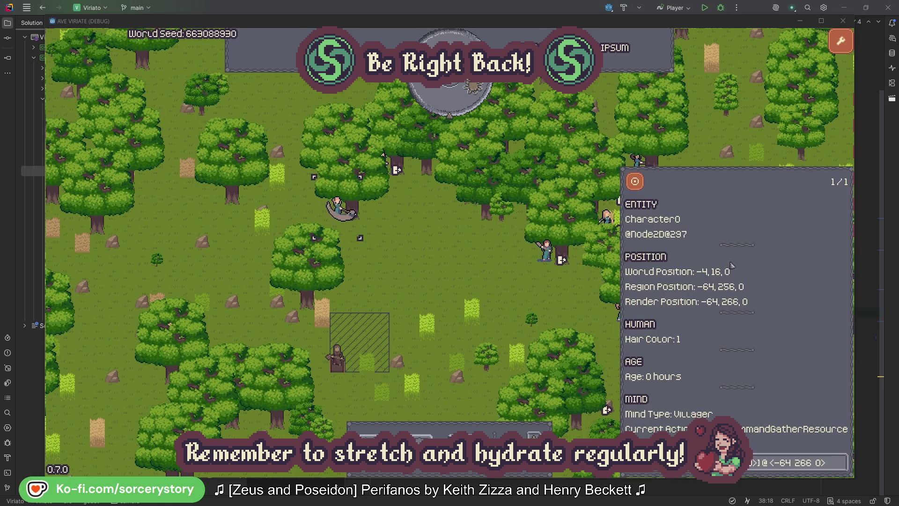
left_click(839, 460)
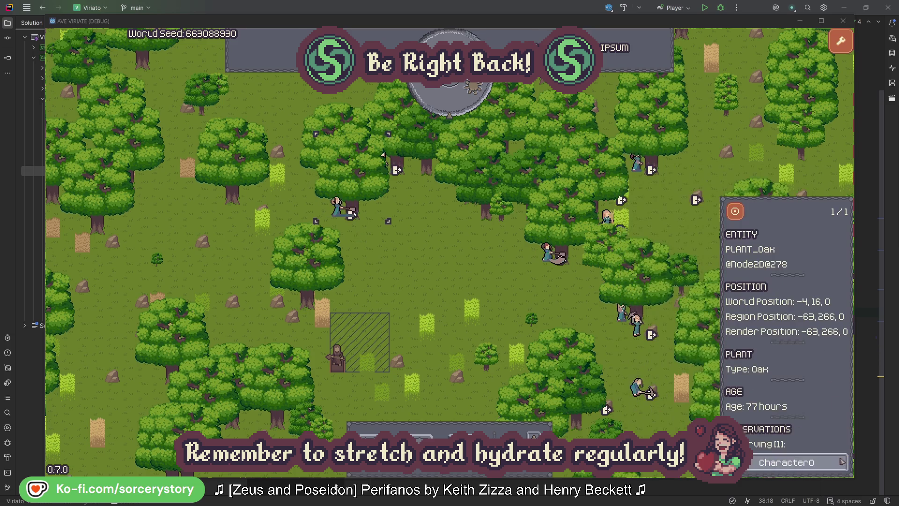
left_click(841, 463)
left_click(470, 281)
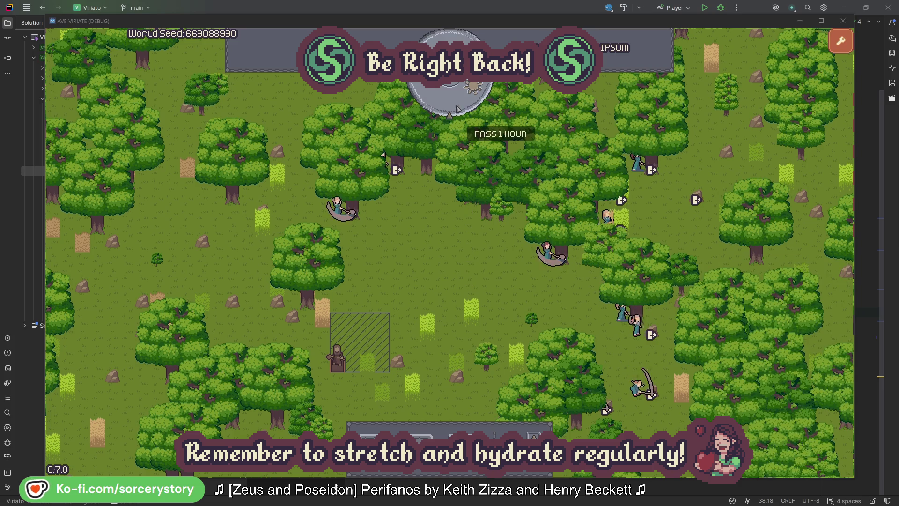
left_click(457, 107)
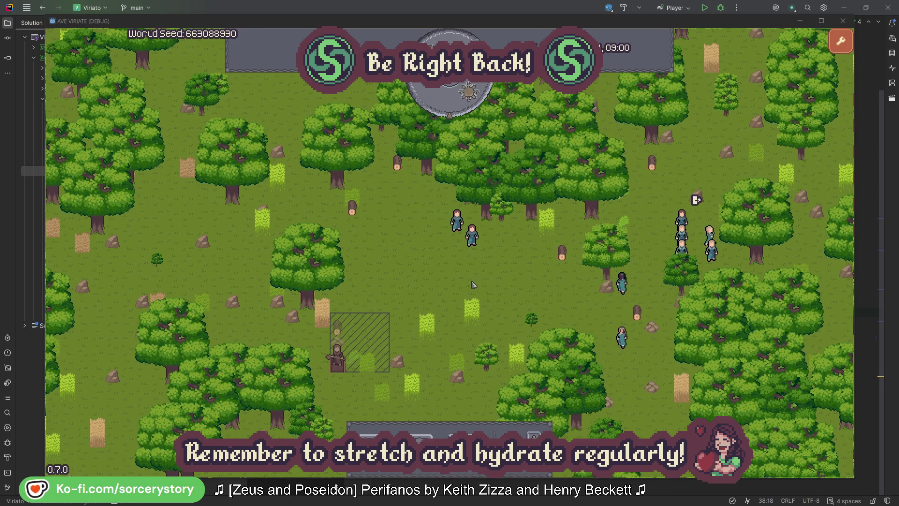
From the Wood pile, trace Character9's job: centre on its Herb pile origin and Wood pile target.
left_click(338, 329)
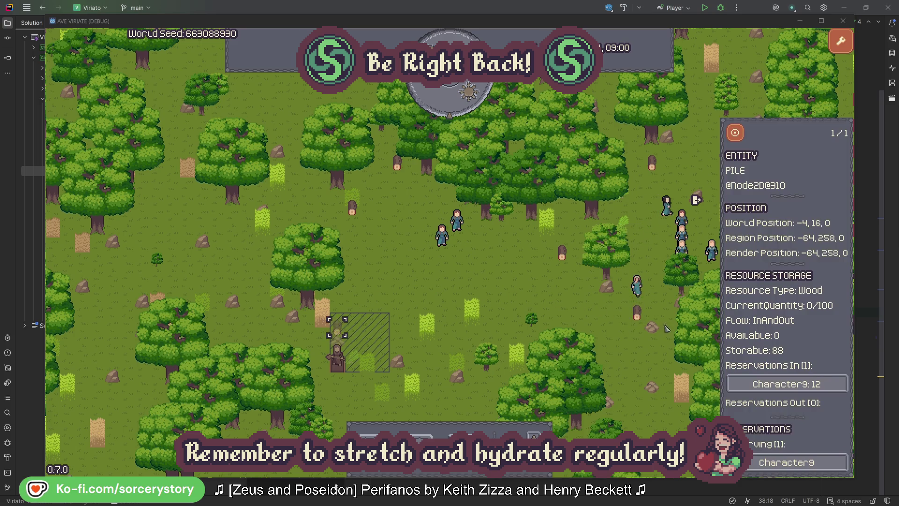
left_click(826, 385)
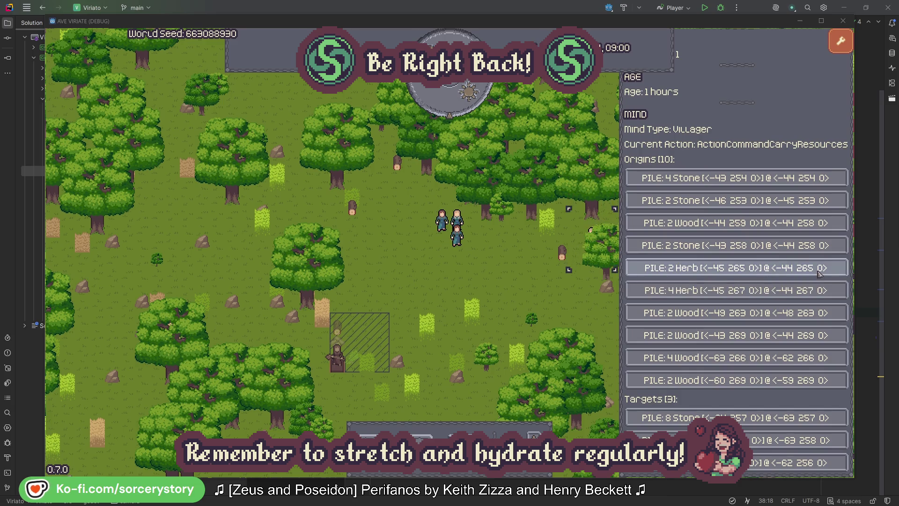
left_click(819, 273)
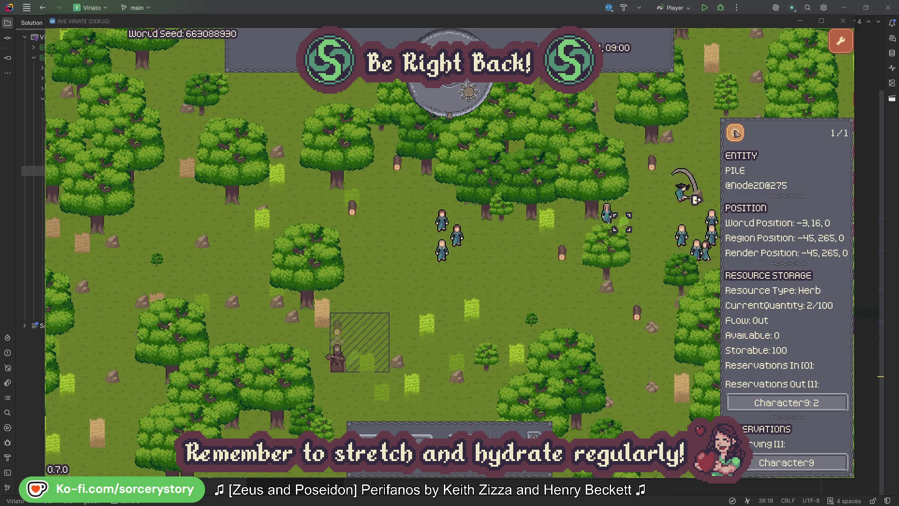
left_click(741, 137)
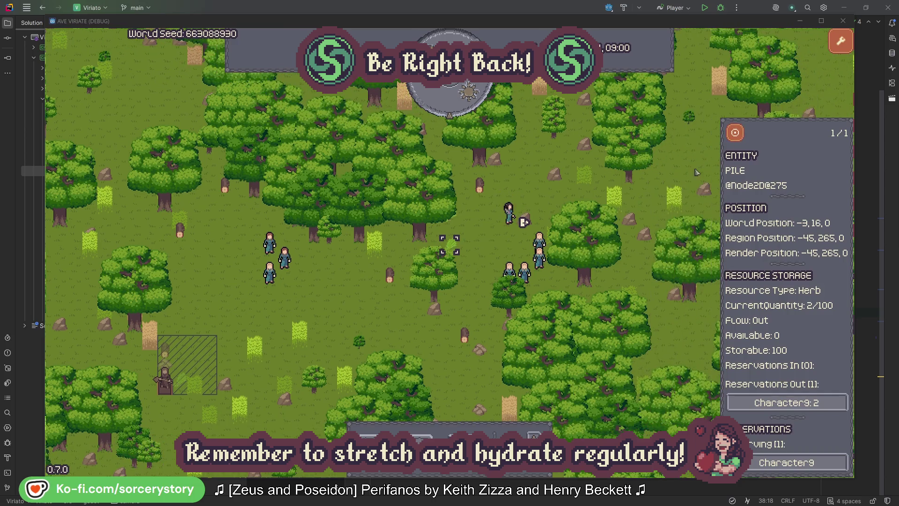
left_click(818, 403)
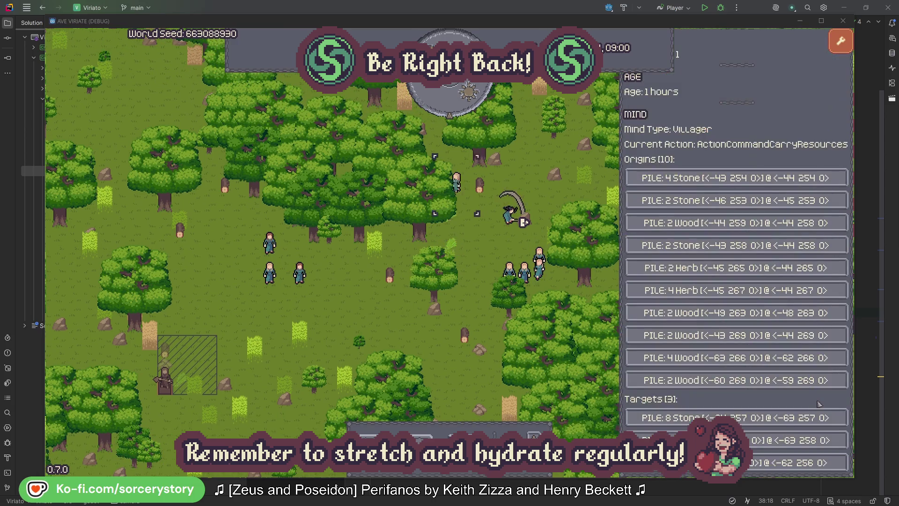
left_click(796, 440)
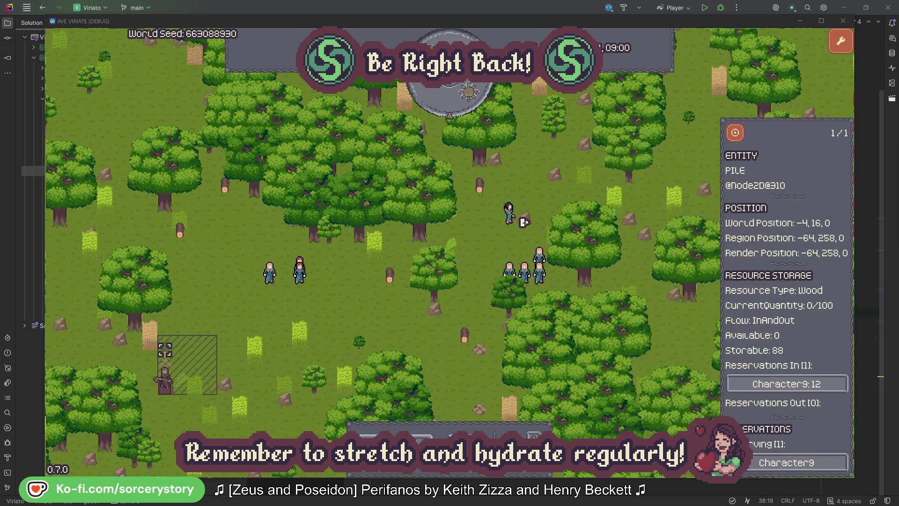
left_click(735, 133)
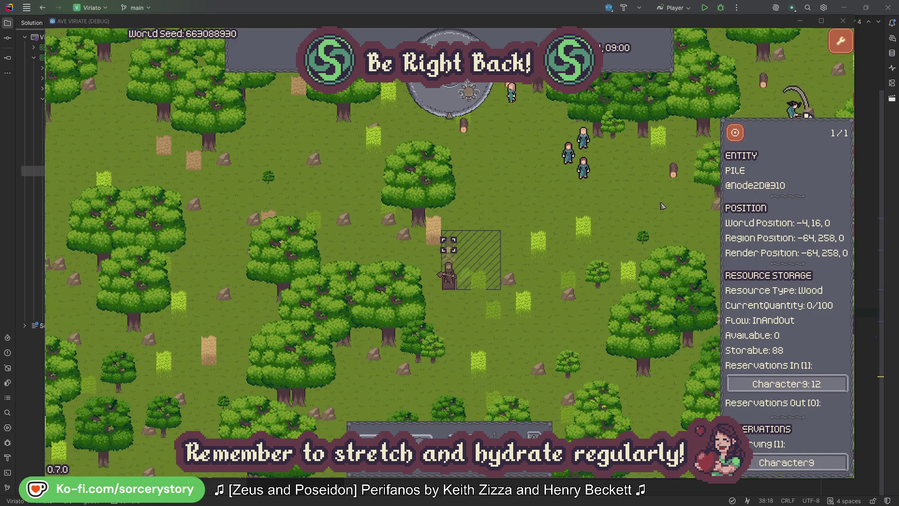
left_click(650, 208)
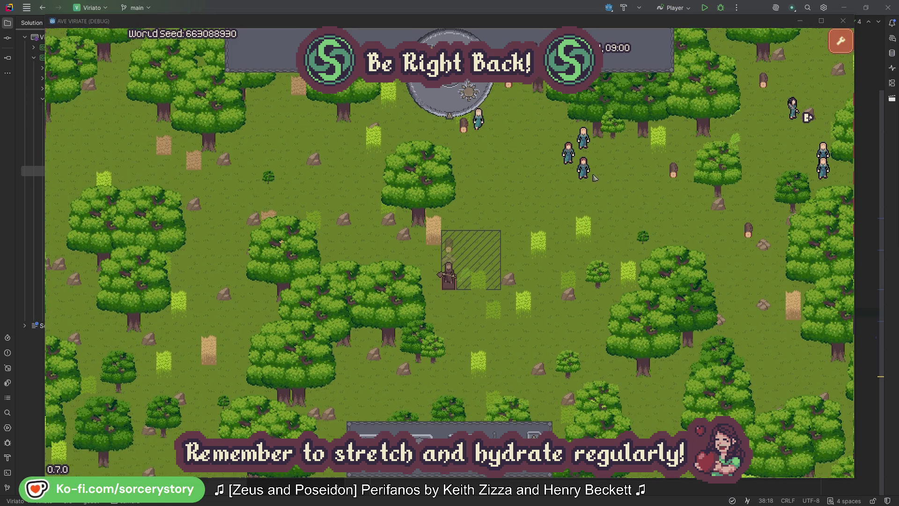
Inspect Character2, centre the view on it, and close its details.
left_click(590, 177)
key("f")
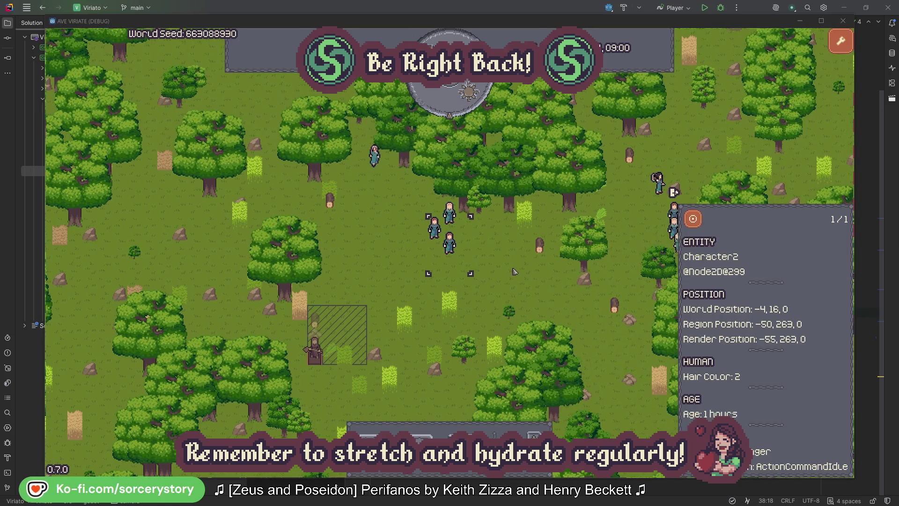
left_click(514, 271)
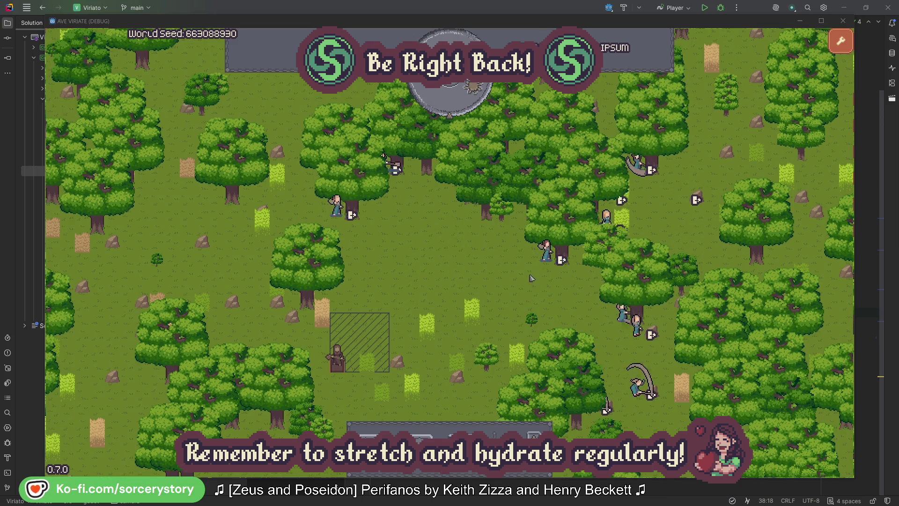
Check the oak Character2 is gathering from, then close its details.
left_click(547, 252)
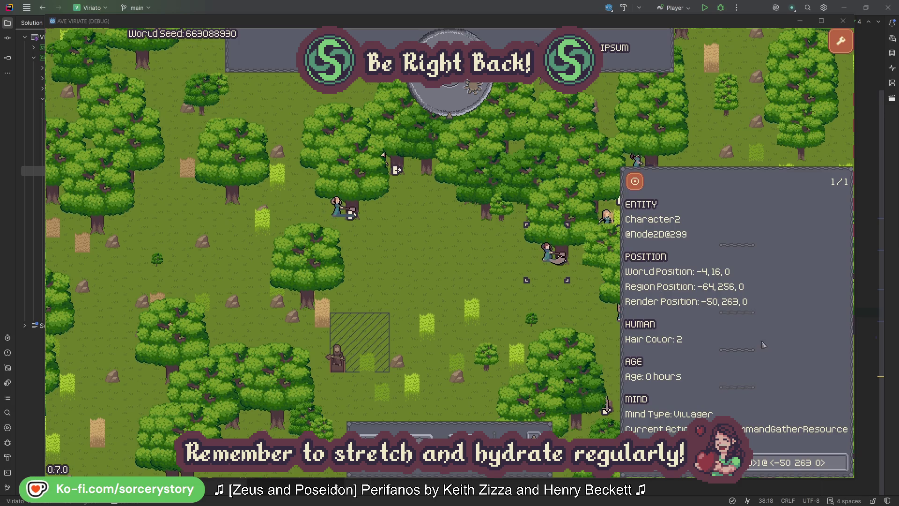
left_click(840, 466)
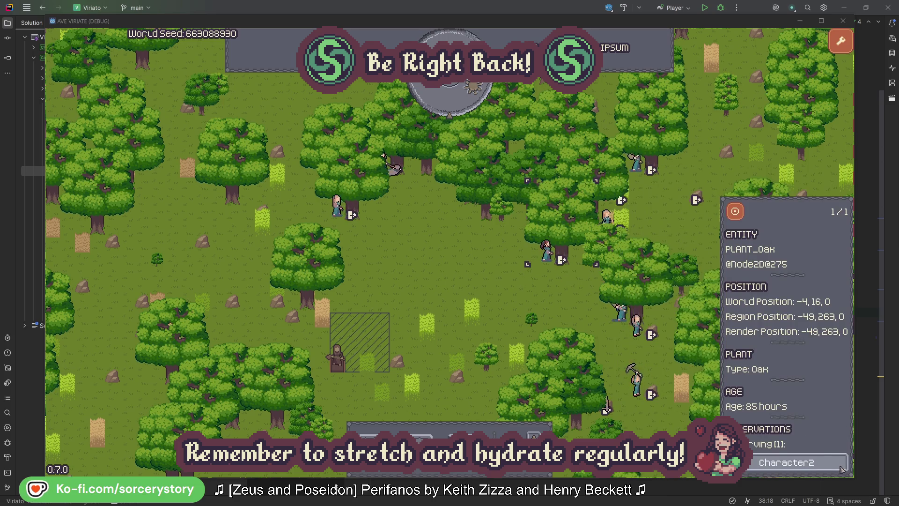
left_click(841, 468)
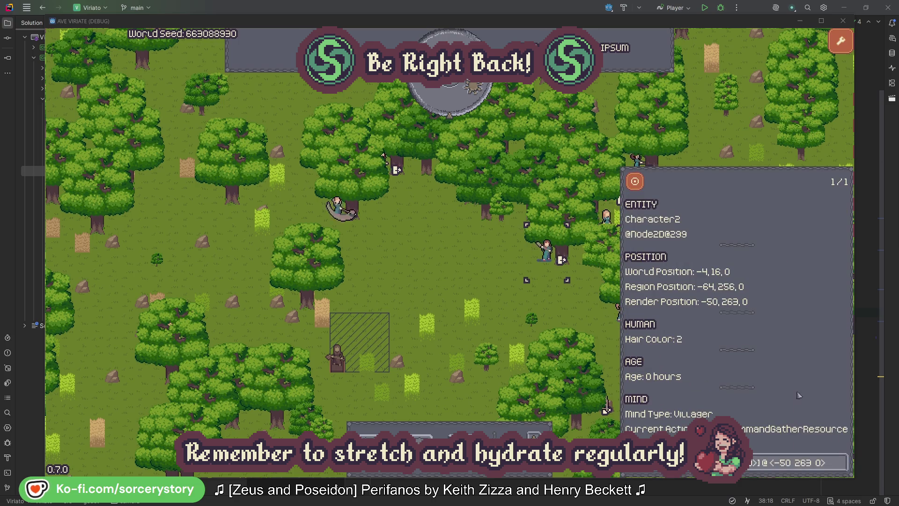
left_click(562, 311)
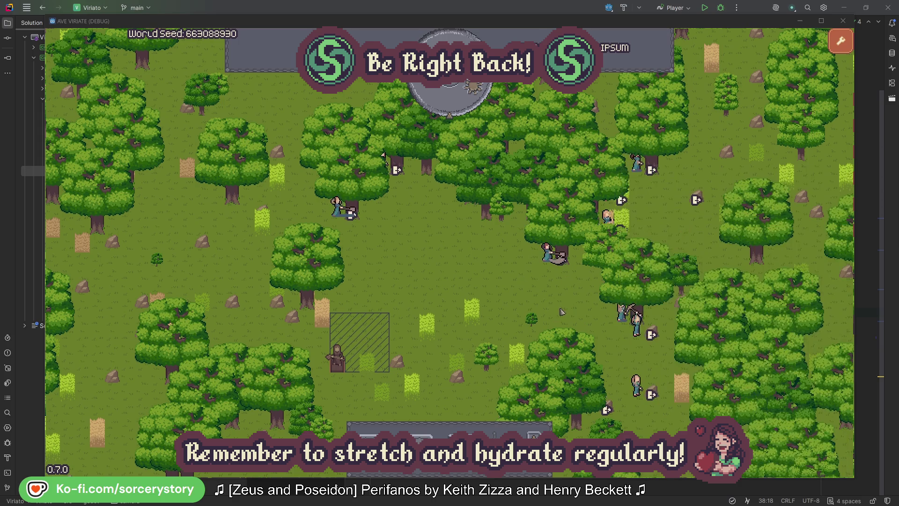
Check Character0's assigned oak and advance the game clock one hour.
left_click(336, 206)
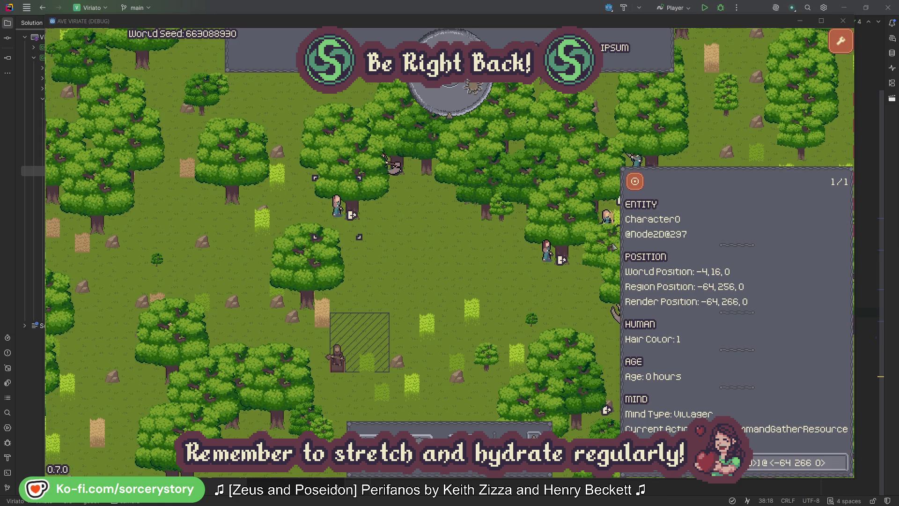
left_click(842, 461)
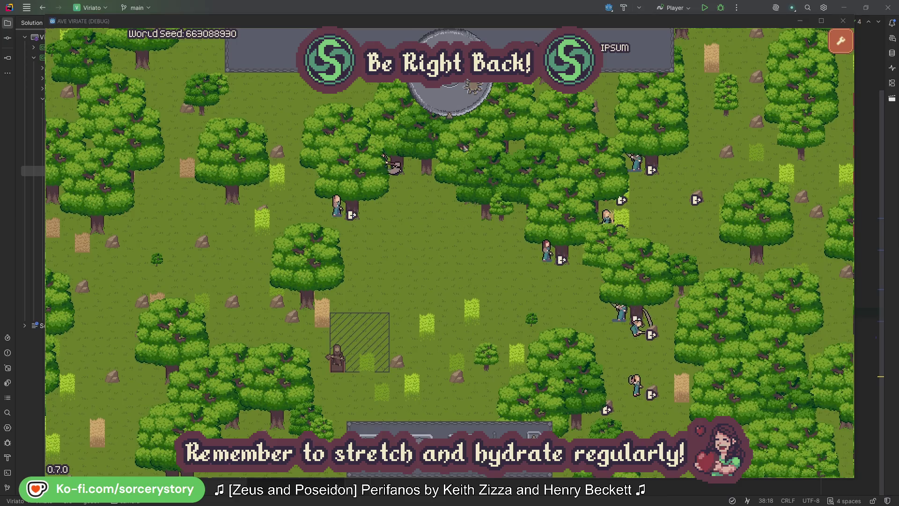
left_click(458, 105)
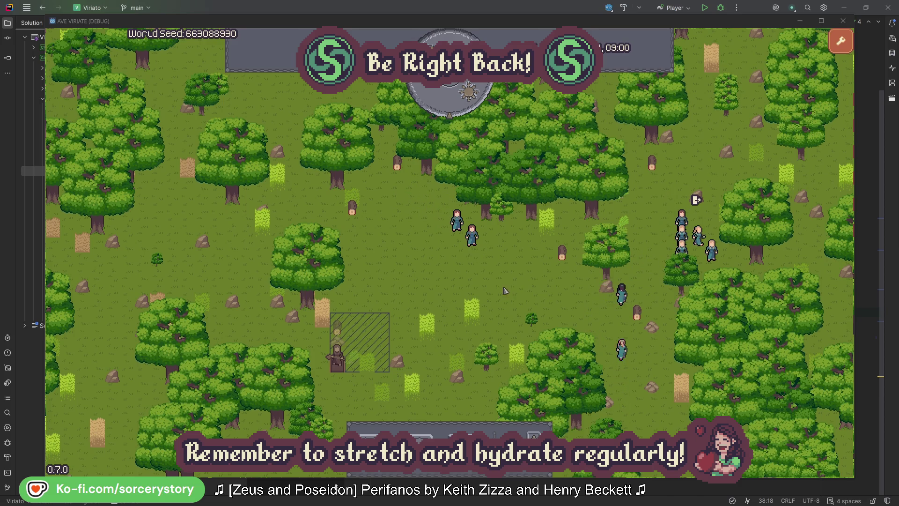
From the Wood pile, open Character9 and centre on its Herb pile origin and Wood pile target.
left_click(337, 328)
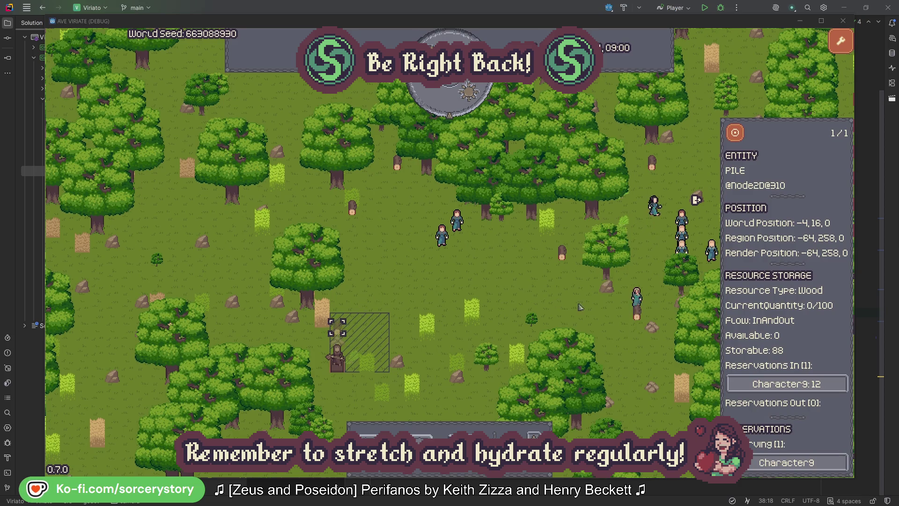
left_click(826, 386)
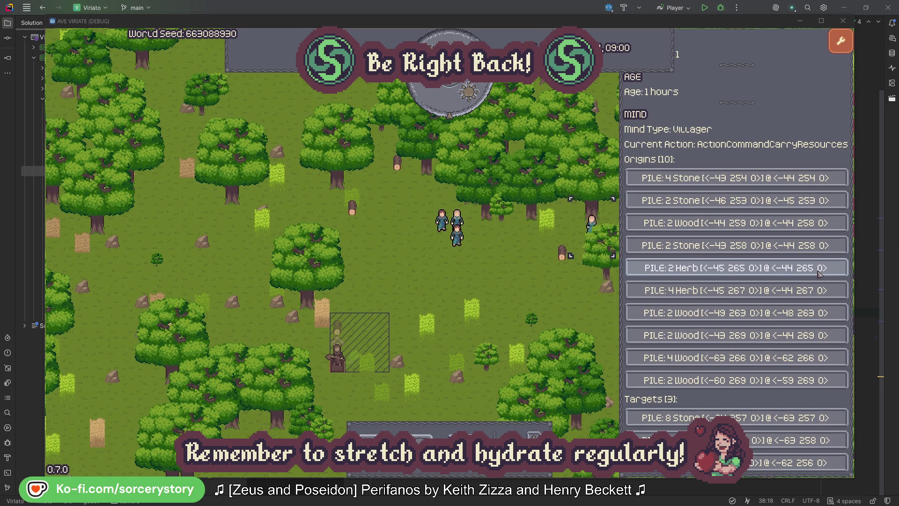
left_click(819, 273)
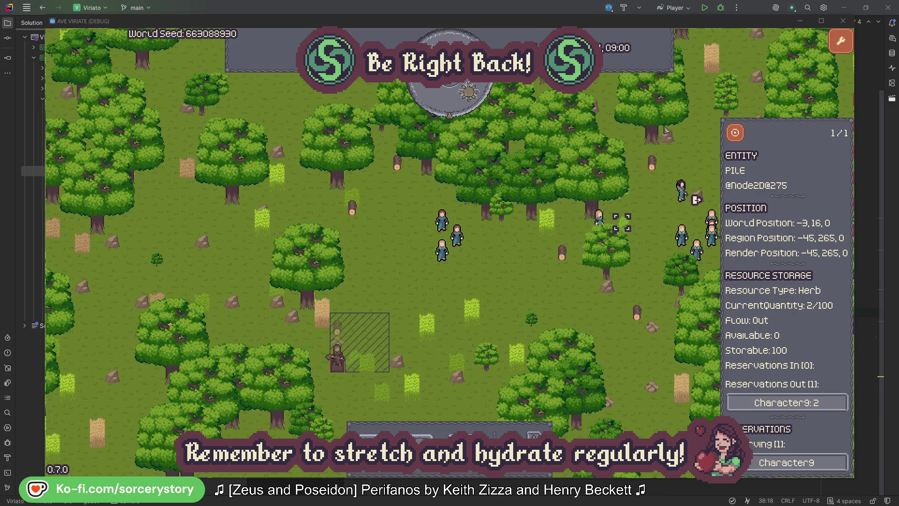
left_click(743, 139)
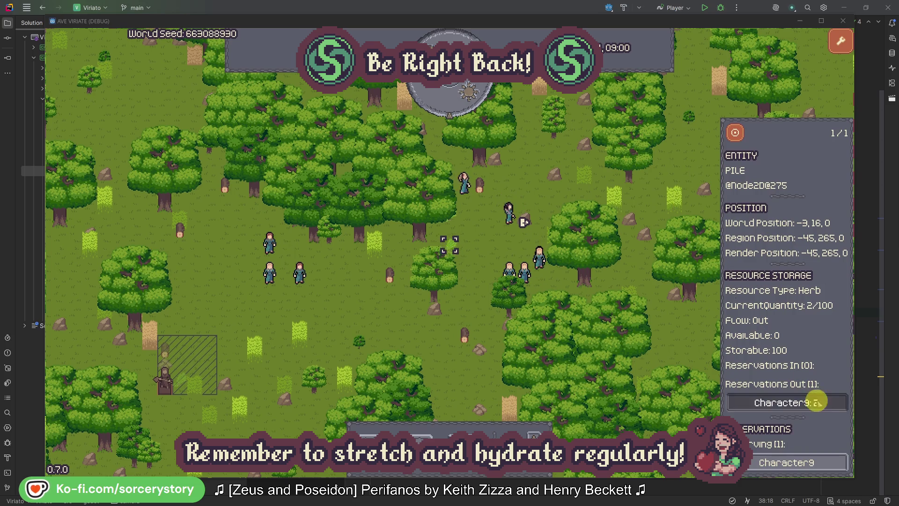
left_click(815, 402)
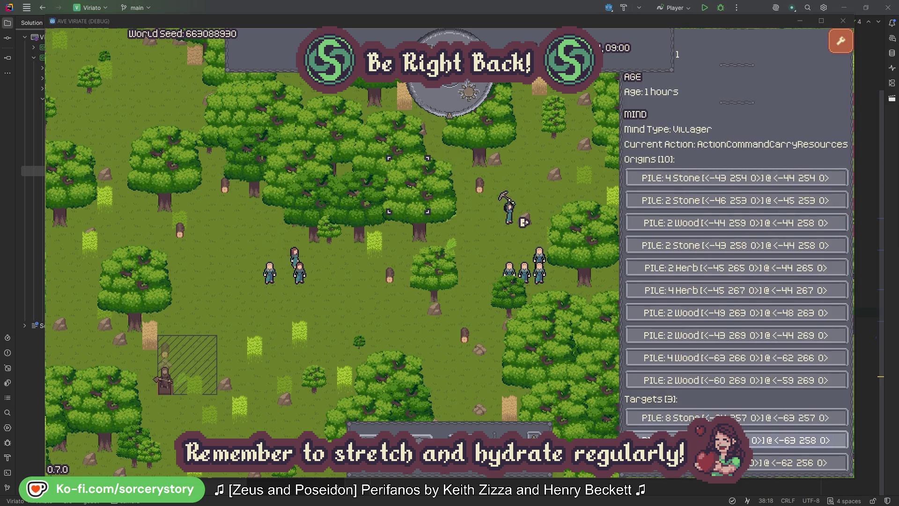
left_click(795, 440)
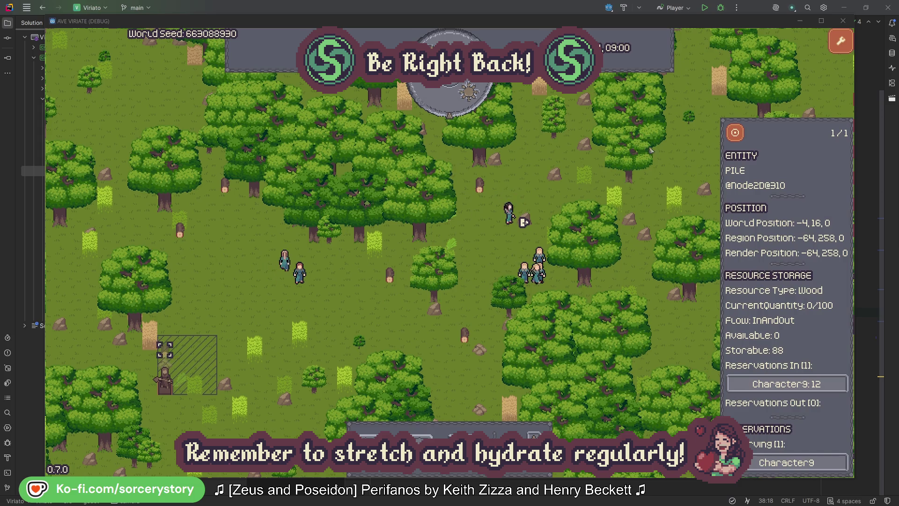
left_click(735, 137)
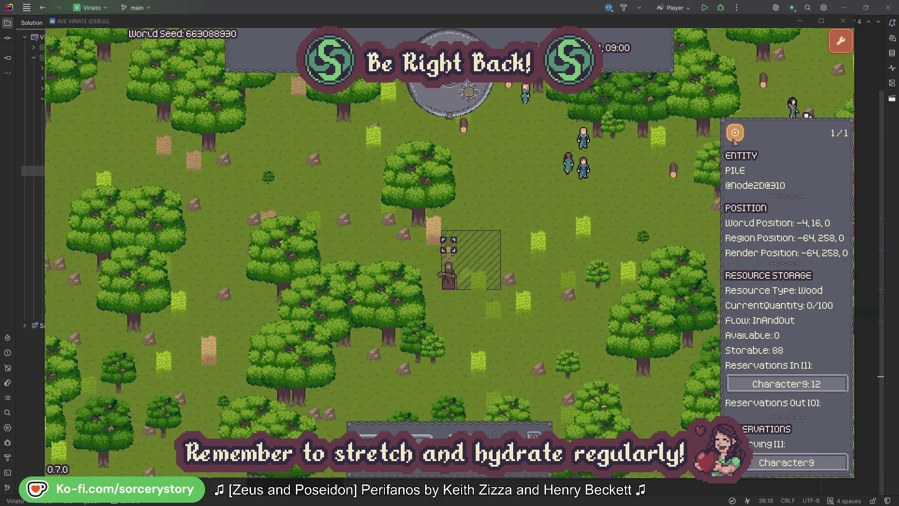
left_click(662, 206)
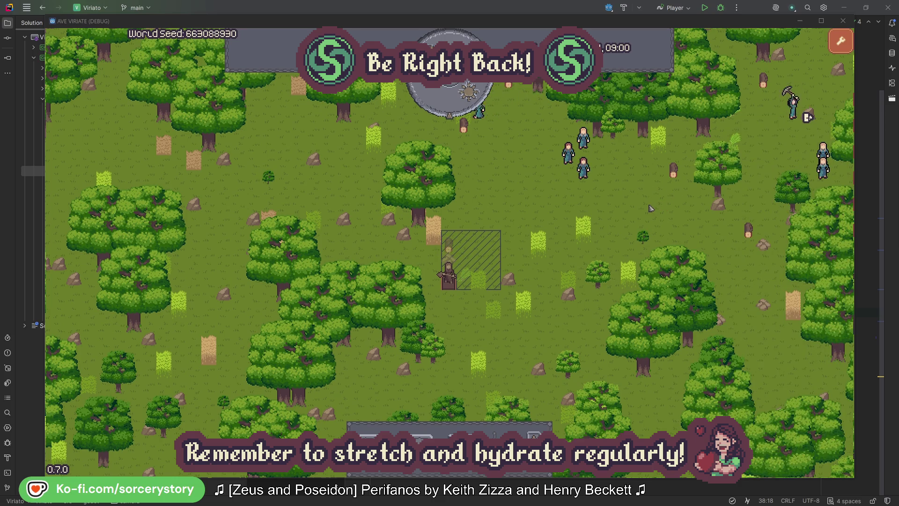
Recheck the oaks Character2 and Character0 are gathering, then close the details.
left_click(583, 168)
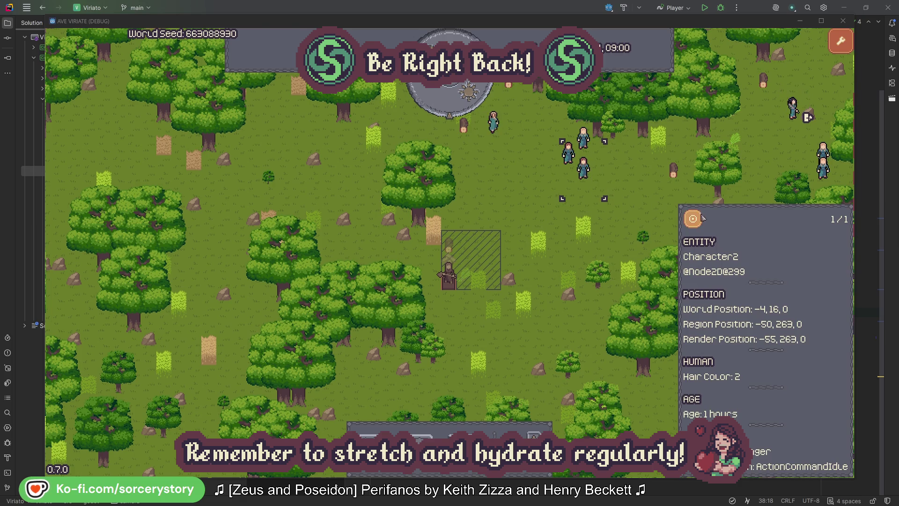
left_click(693, 219)
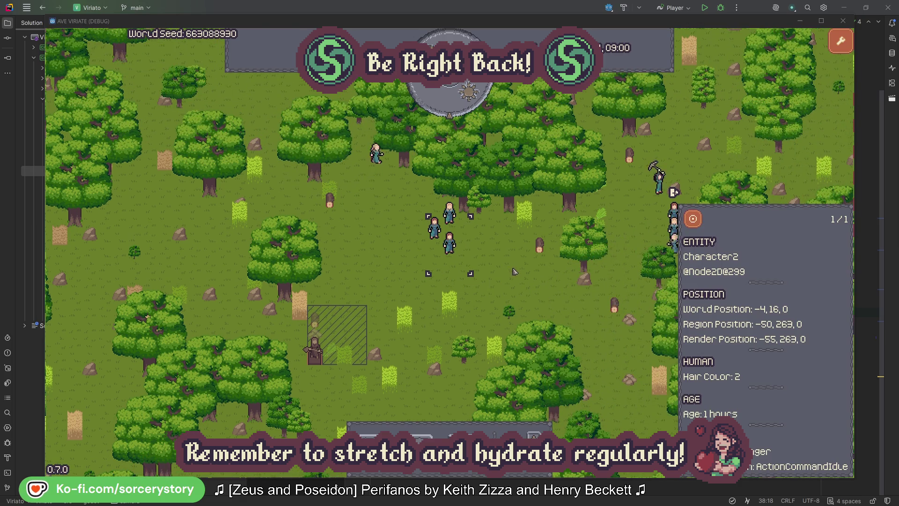
left_click(514, 270)
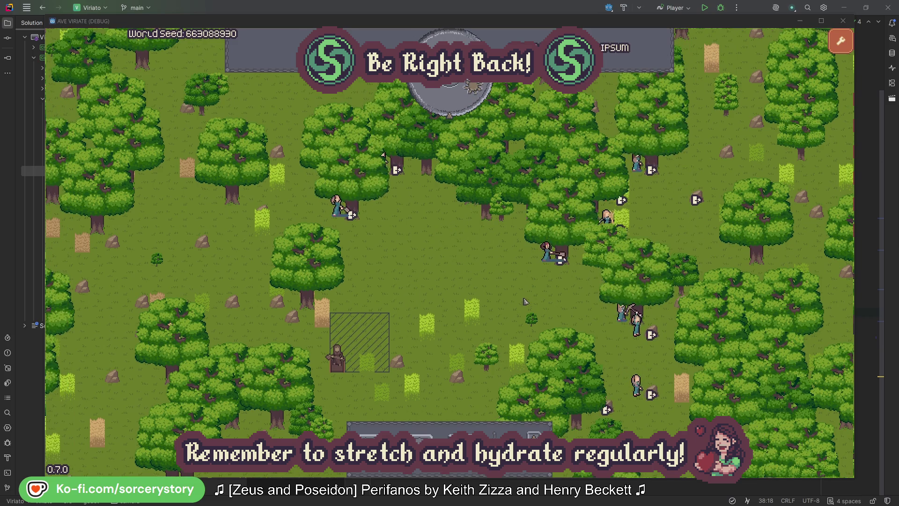
left_click(547, 252)
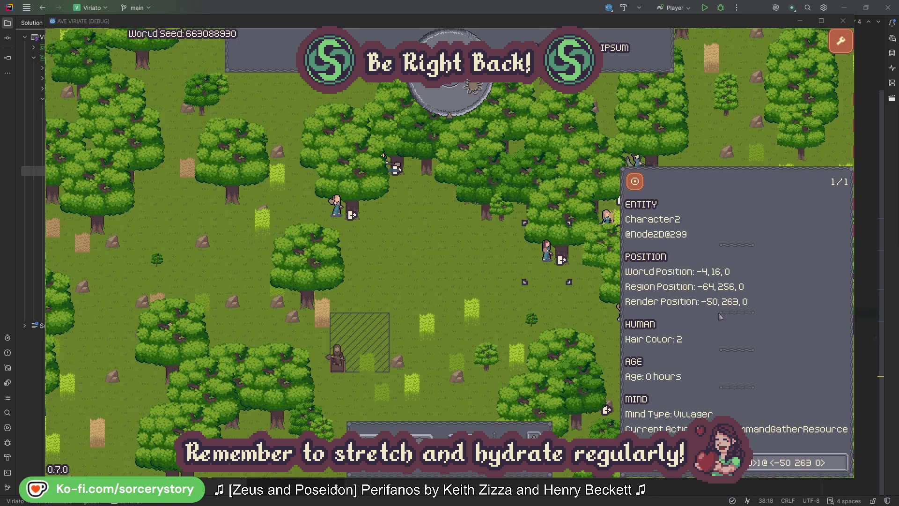
left_click(842, 469)
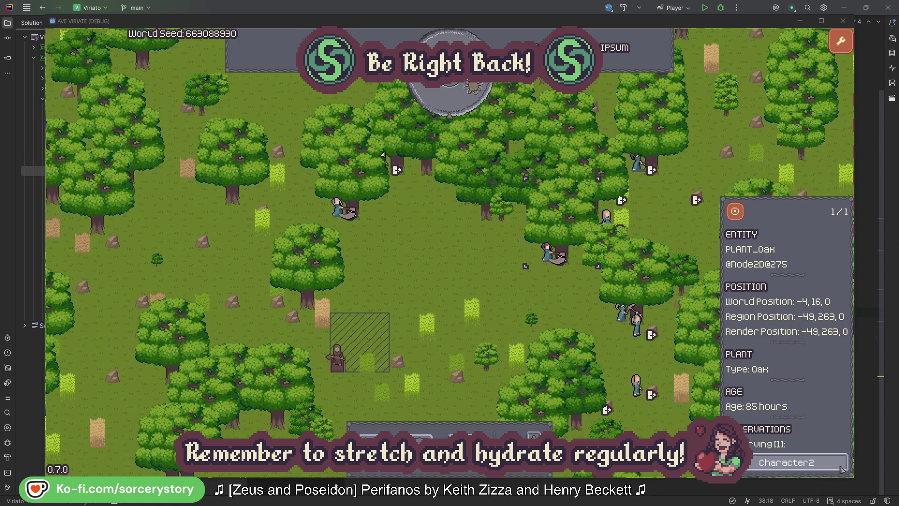
left_click(841, 469)
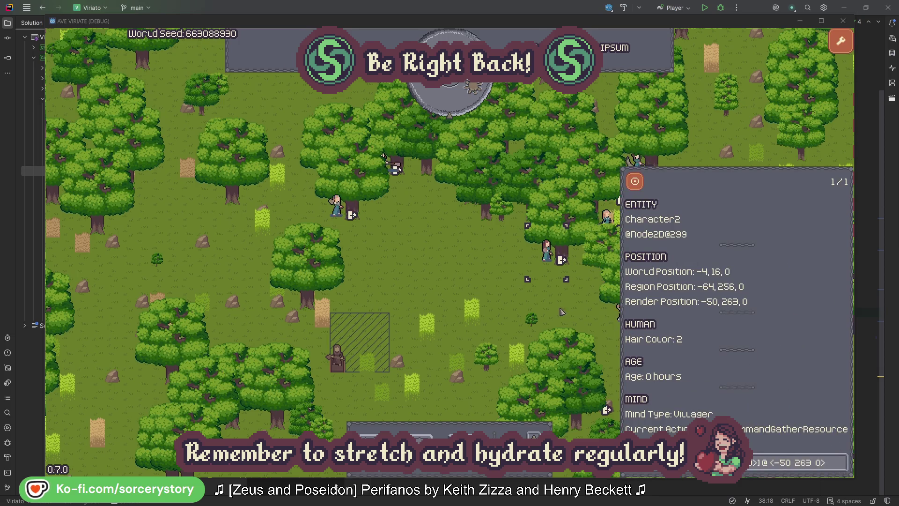
left_click(336, 206)
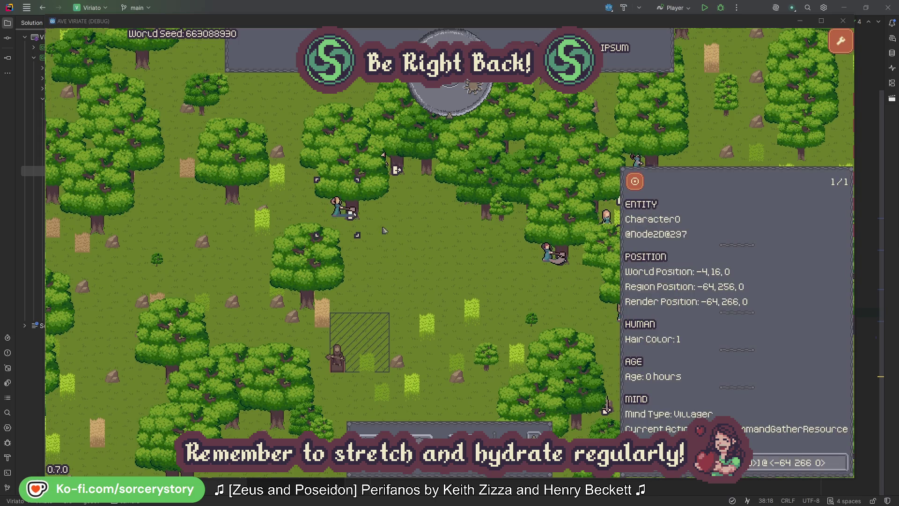
left_click(840, 462)
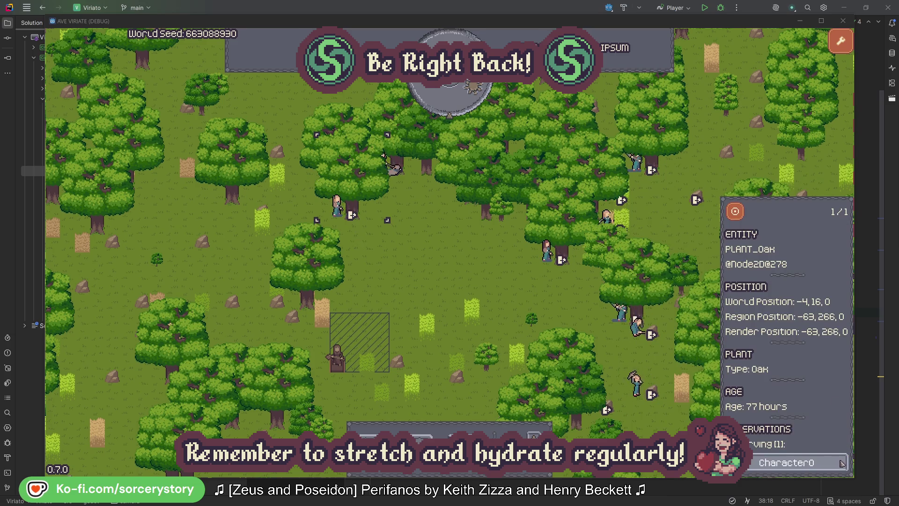
left_click(840, 462)
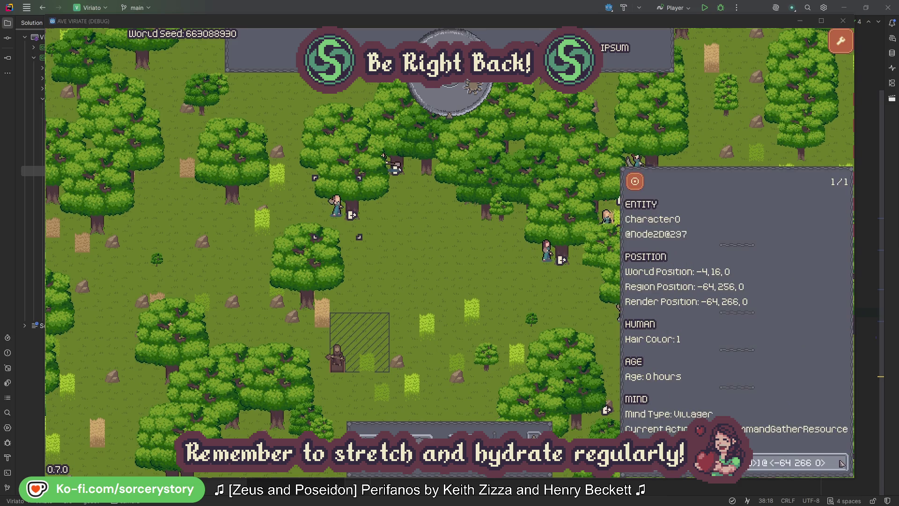
left_click(470, 282)
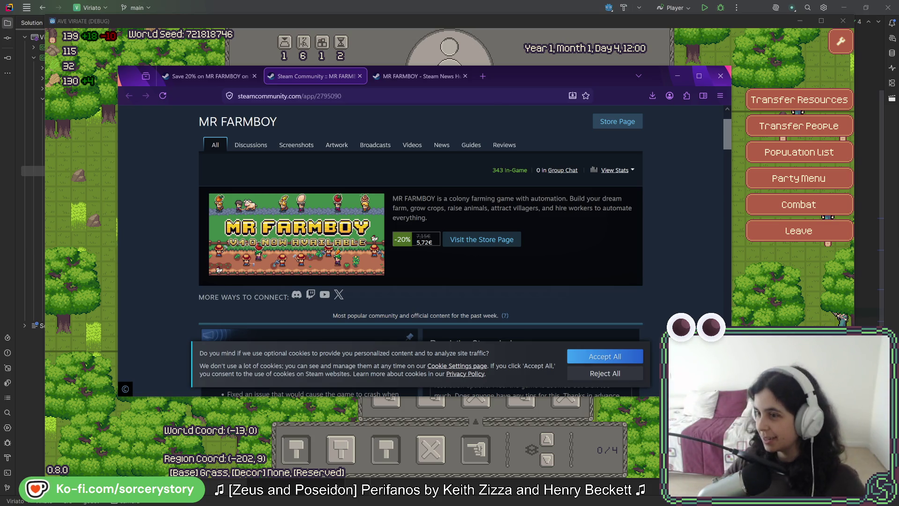
Decline Steam's optional cookies and switch between the MR FARMBOY store and community hub tabs.
left_click(605, 373)
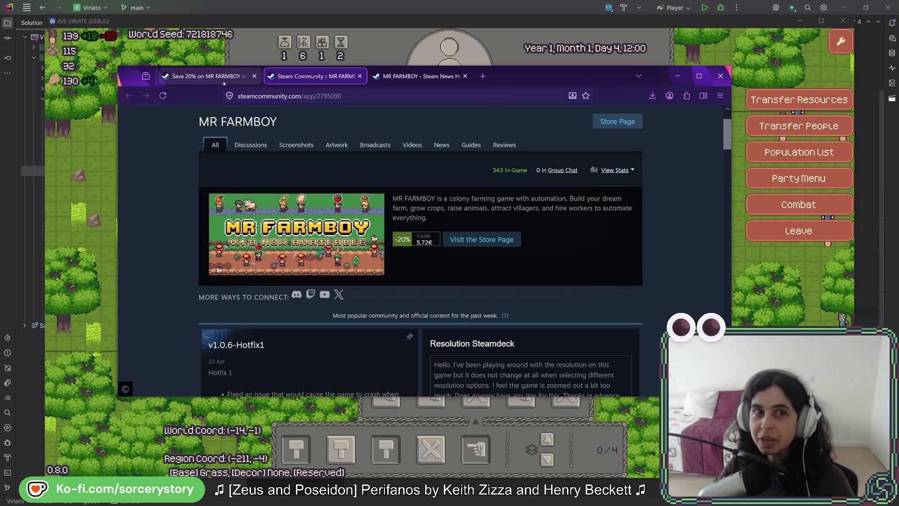
left_click(208, 76)
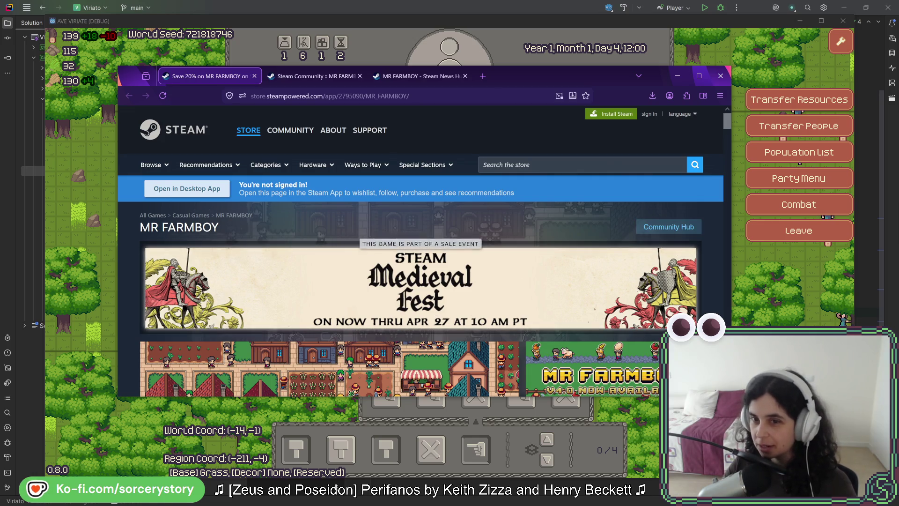
left_click(327, 76)
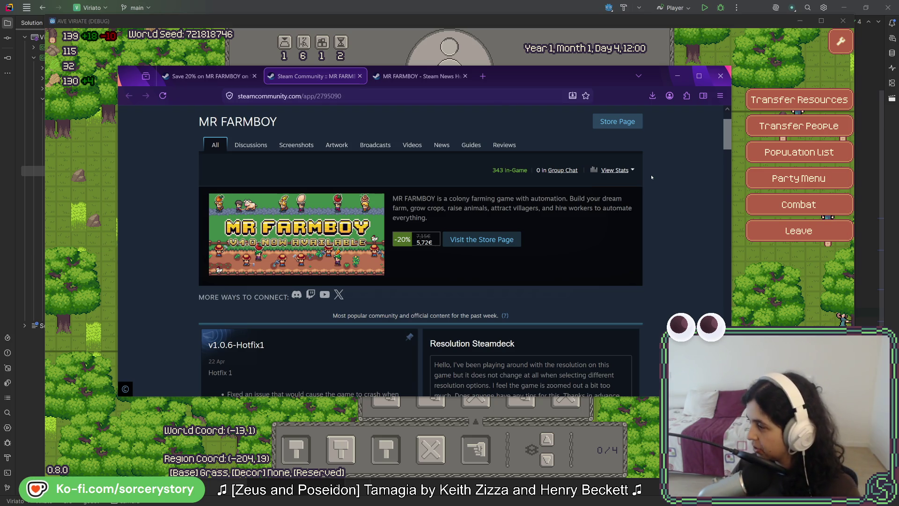
scroll(633, 262, "down", 10)
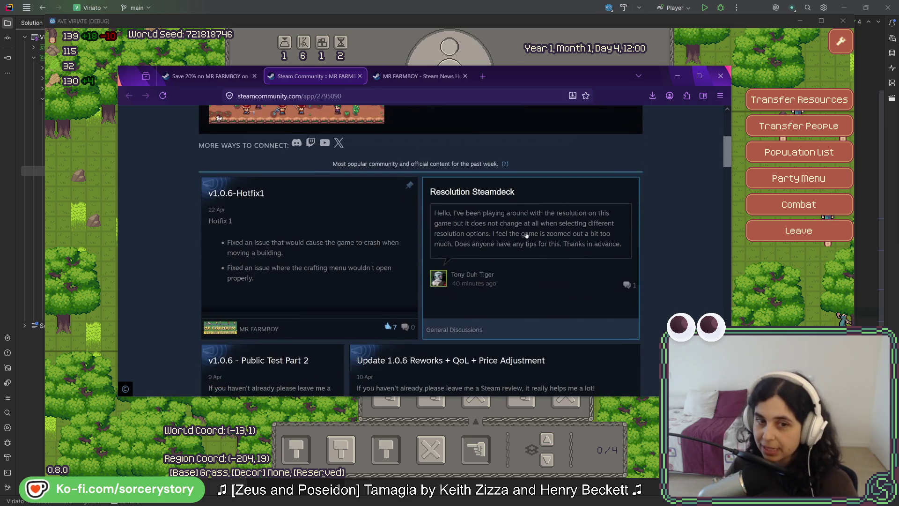
scroll(633, 261, "down", 15)
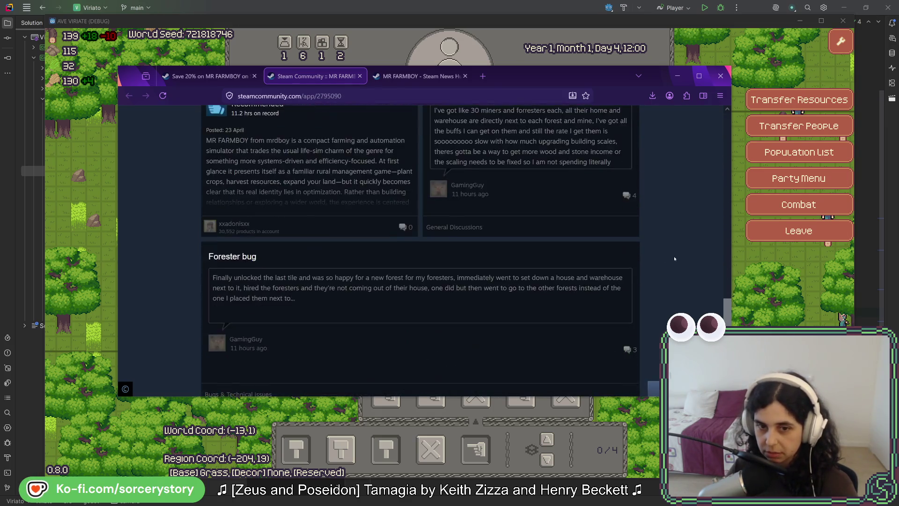
scroll(675, 258, "down", 5)
mouse_move(727, 301)
left_mouse_down()
mouse_move(725, 128)
mouse_move(714, 111)
left_mouse_up()
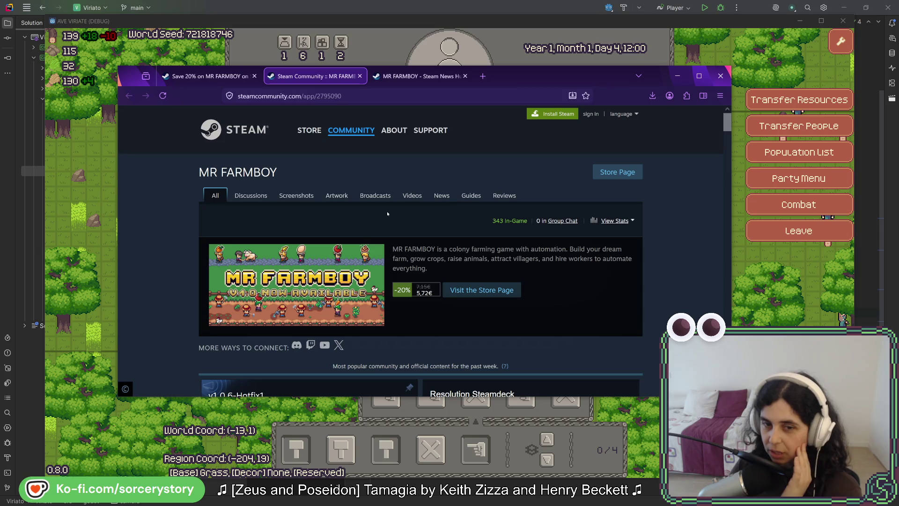
scroll(666, 241, "down", 2)
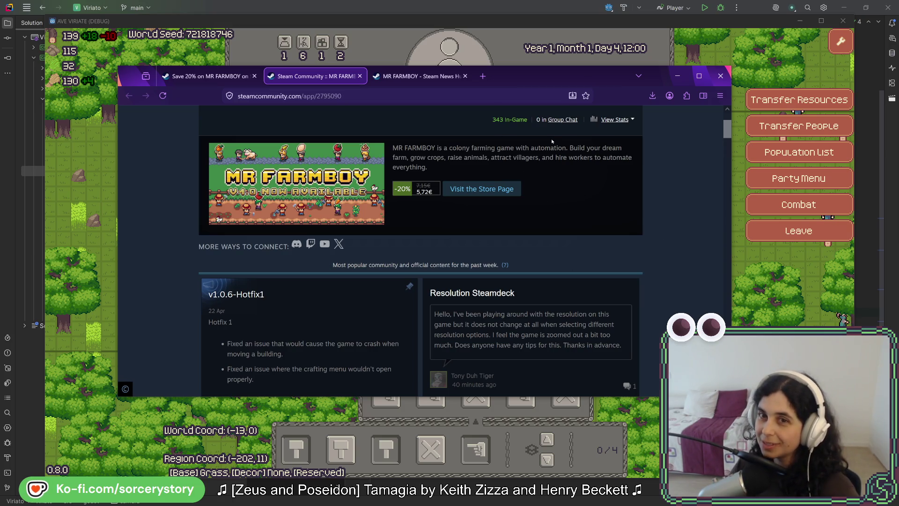
scroll(552, 141, "up", 1)
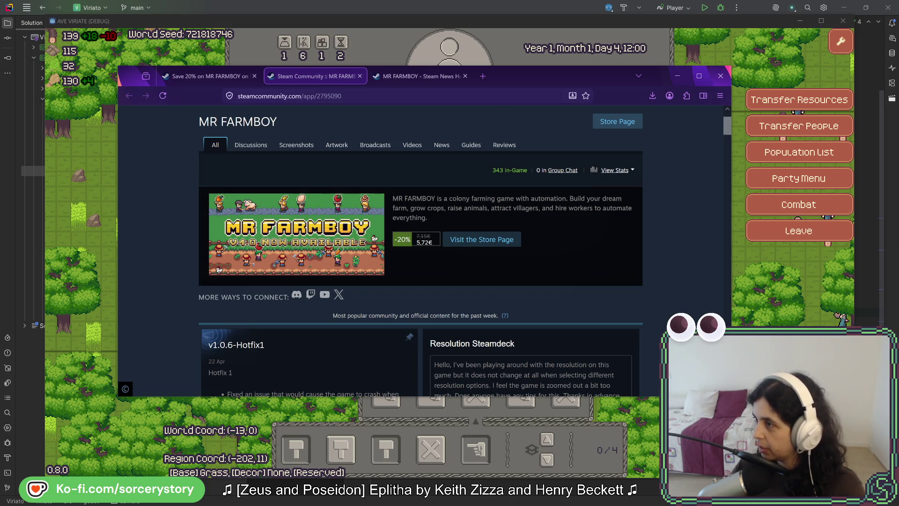
mouse_move(312, 75)
left_mouse_down()
mouse_move(292, 100)
mouse_move(496, 79)
left_mouse_up()
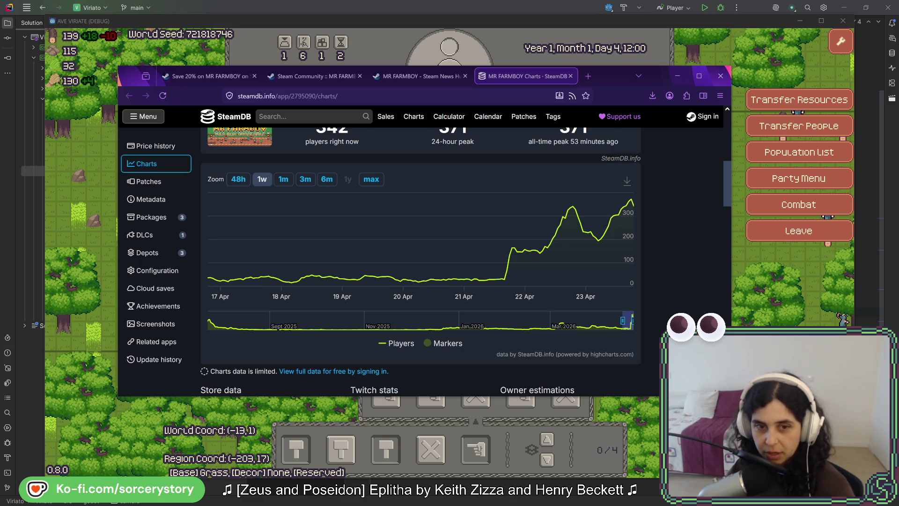
mouse_move(528, 281)
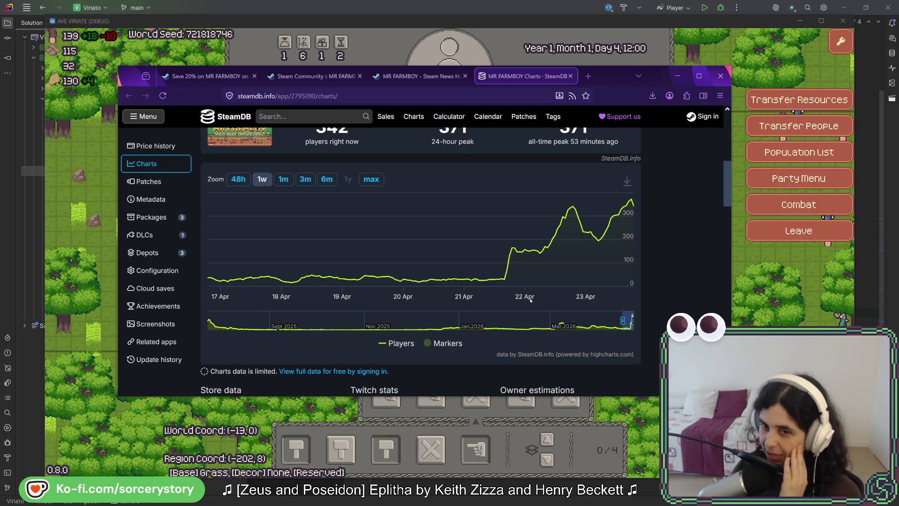
mouse_move(498, 271)
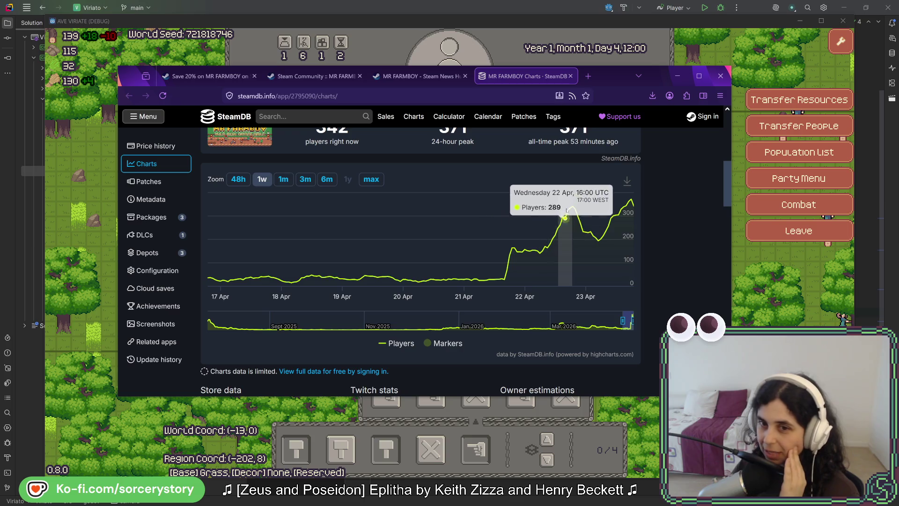
left_click(314, 76)
Return to the MR FARMBOY store page and open its SteamDB player charts.
left_click(211, 75)
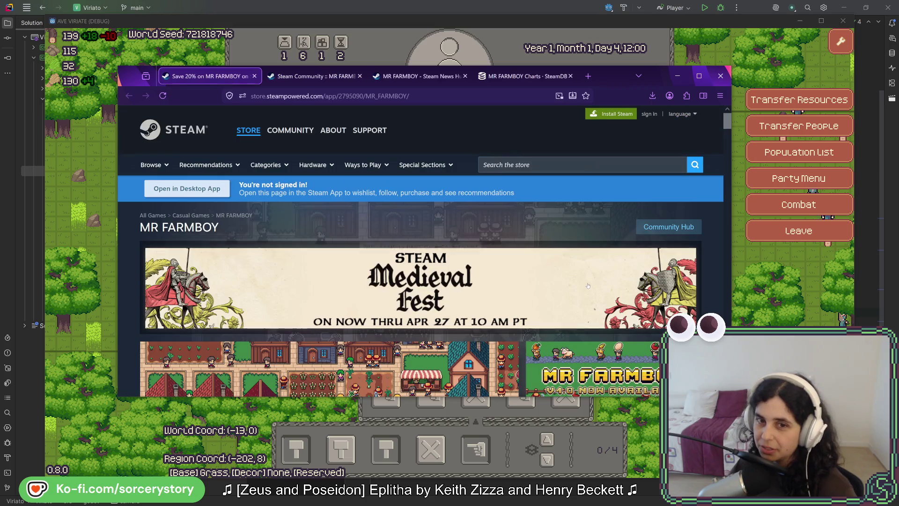
scroll(459, 287, "down", 5)
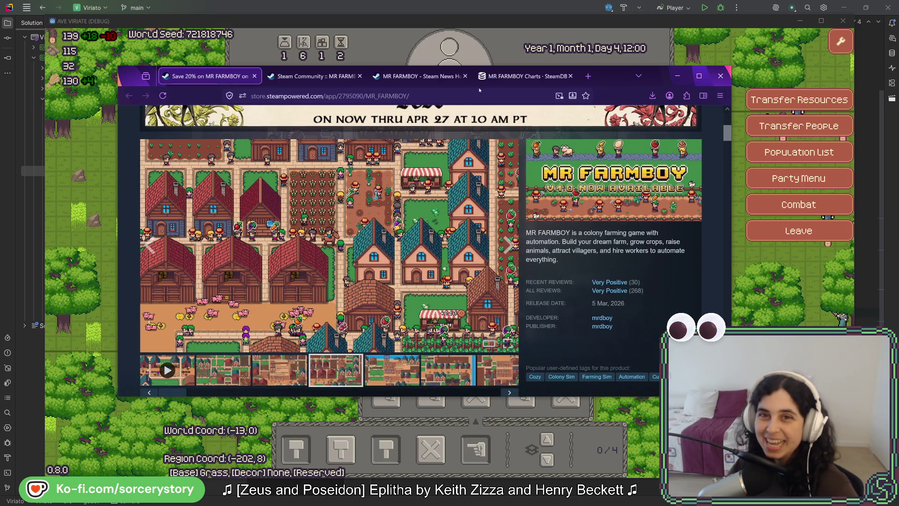
left_click(482, 76)
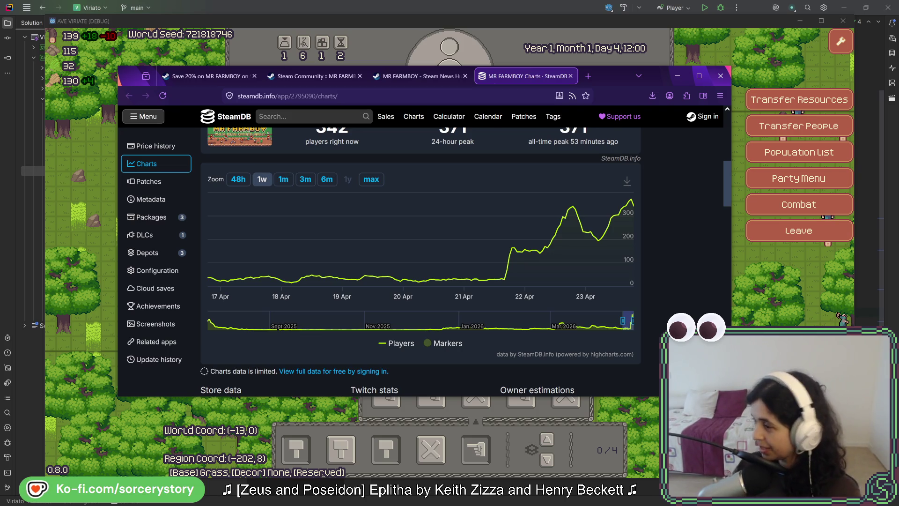
Switch MR FARMBOY's SteamDB player chart to a one-month range.
mouse_move(582, 277)
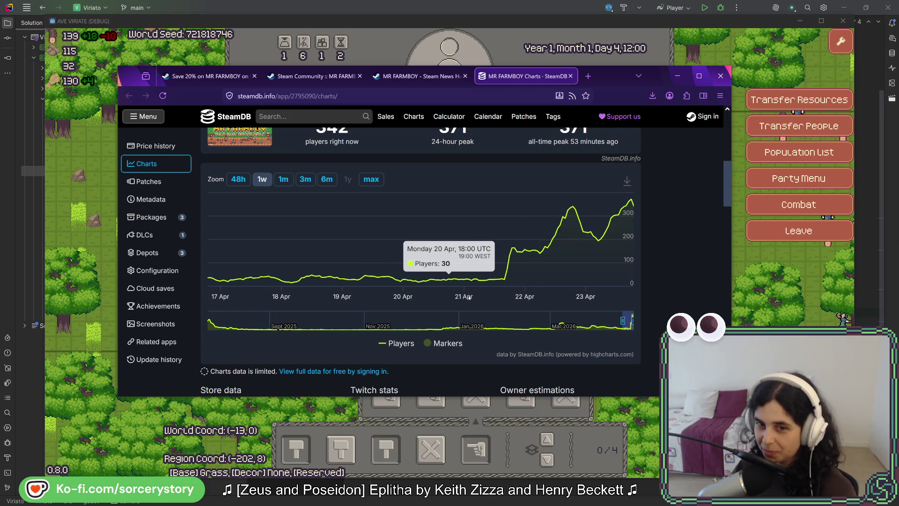
mouse_move(507, 280)
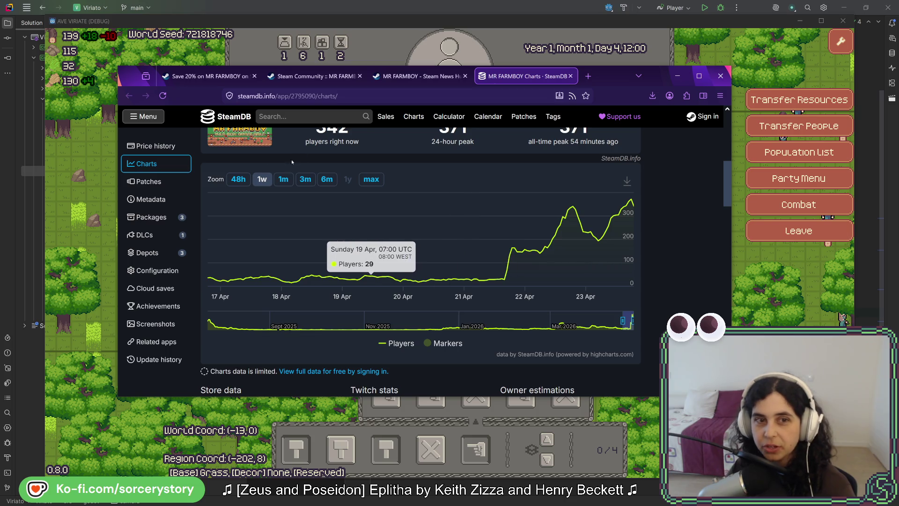
left_click(283, 180)
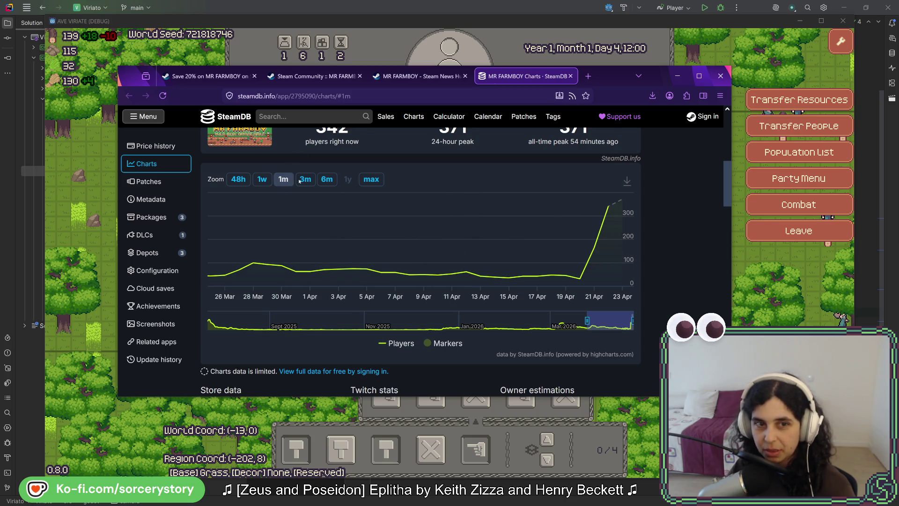
Set the SteamDB player chart to a three-month range after briefly checking the six-month view.
left_click(300, 181)
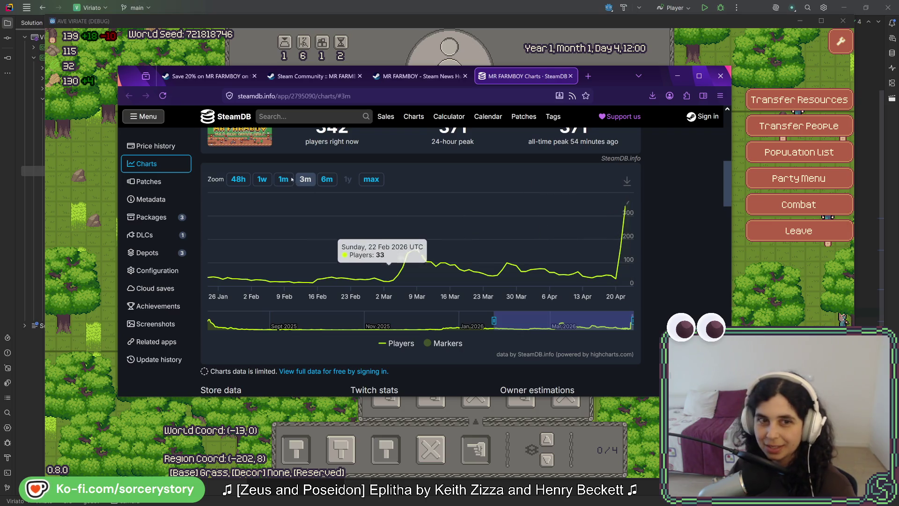
left_click(327, 179)
left_click(310, 181)
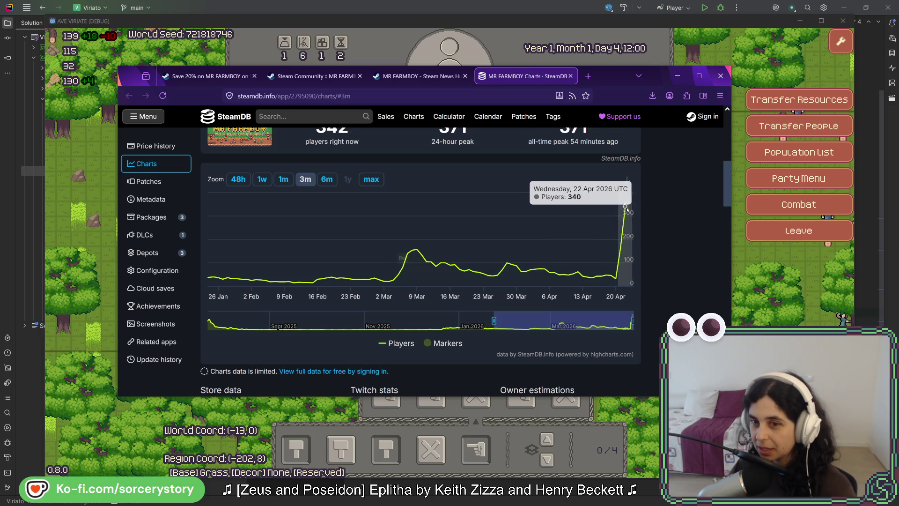
scroll(622, 232, "up", 2)
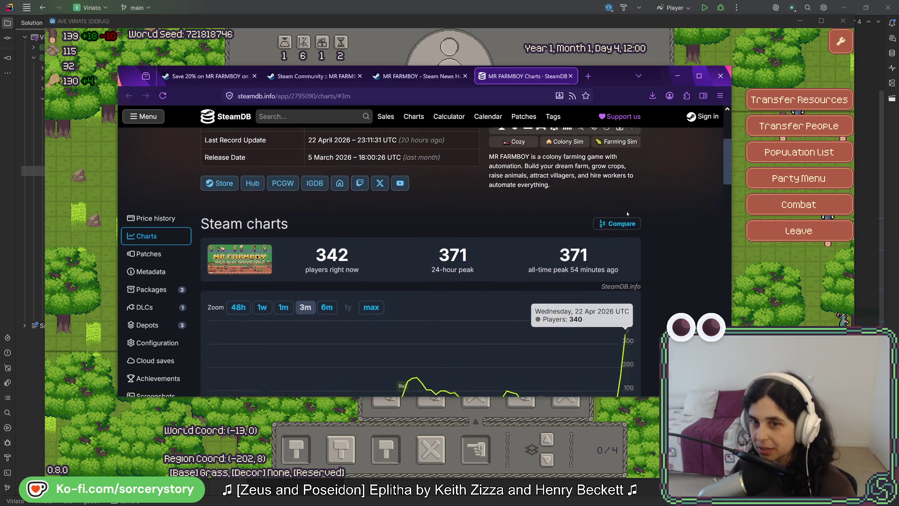
left_click(234, 229)
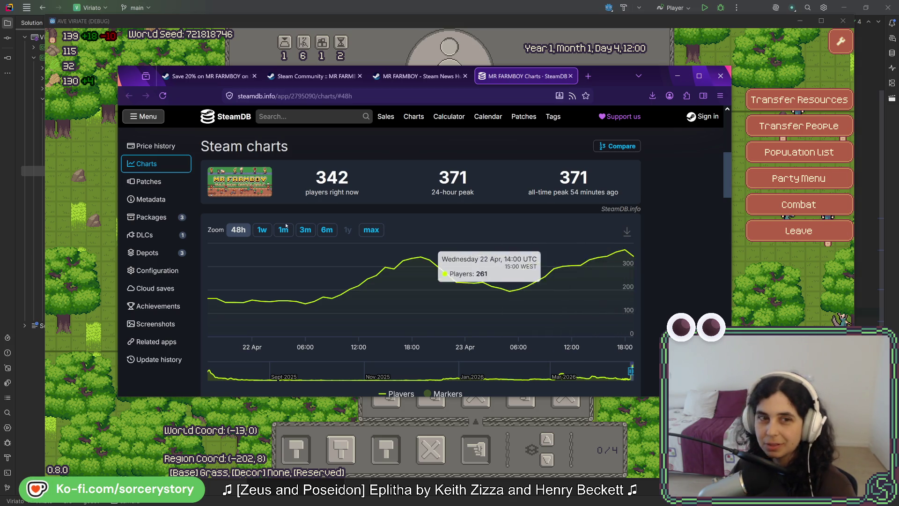
left_click(262, 230)
left_click(312, 230)
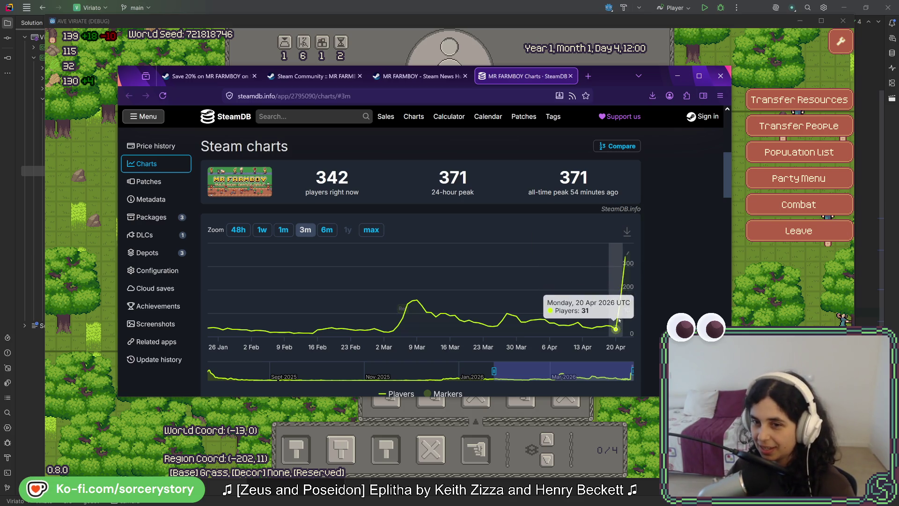
mouse_move(629, 255)
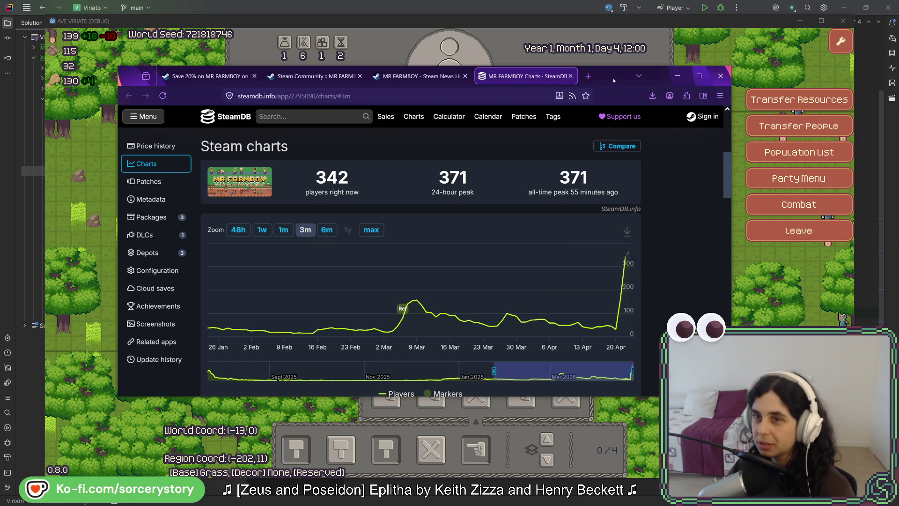
Shift the SteamDB browser left and switch back so the Viriato game shows again.
key("alt+Tab")
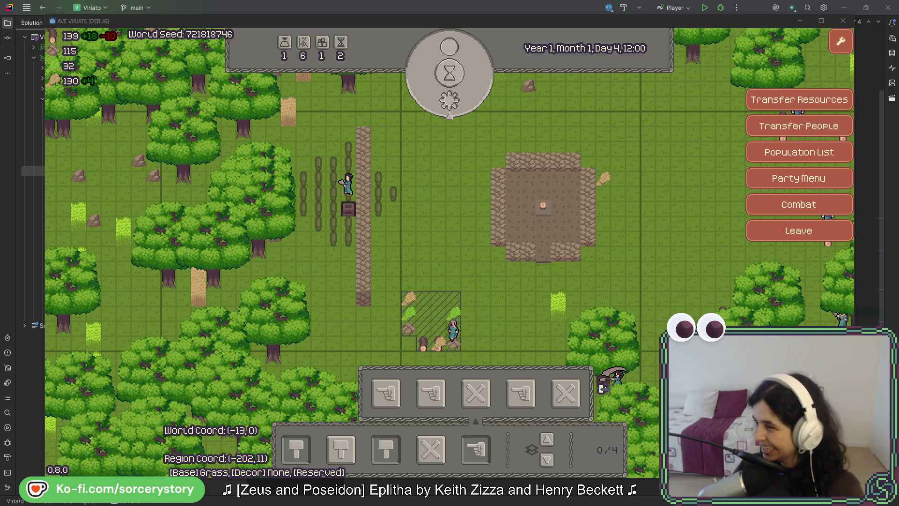
key("alt+Tab")
left_click_drag(819, 95, 587, 82)
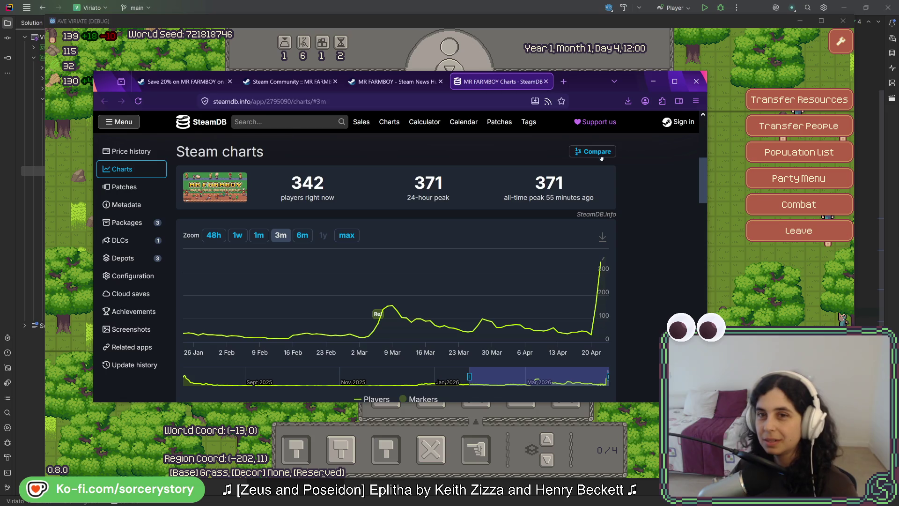
key("alt+Tab")
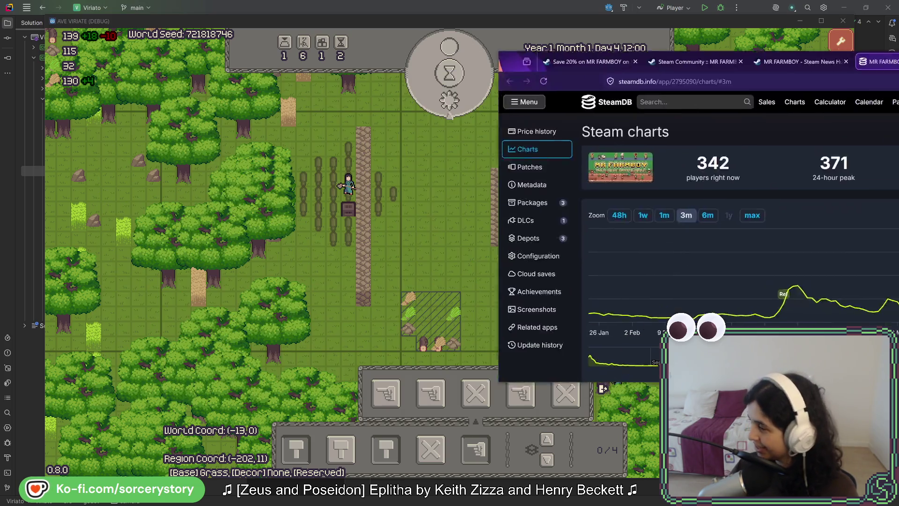